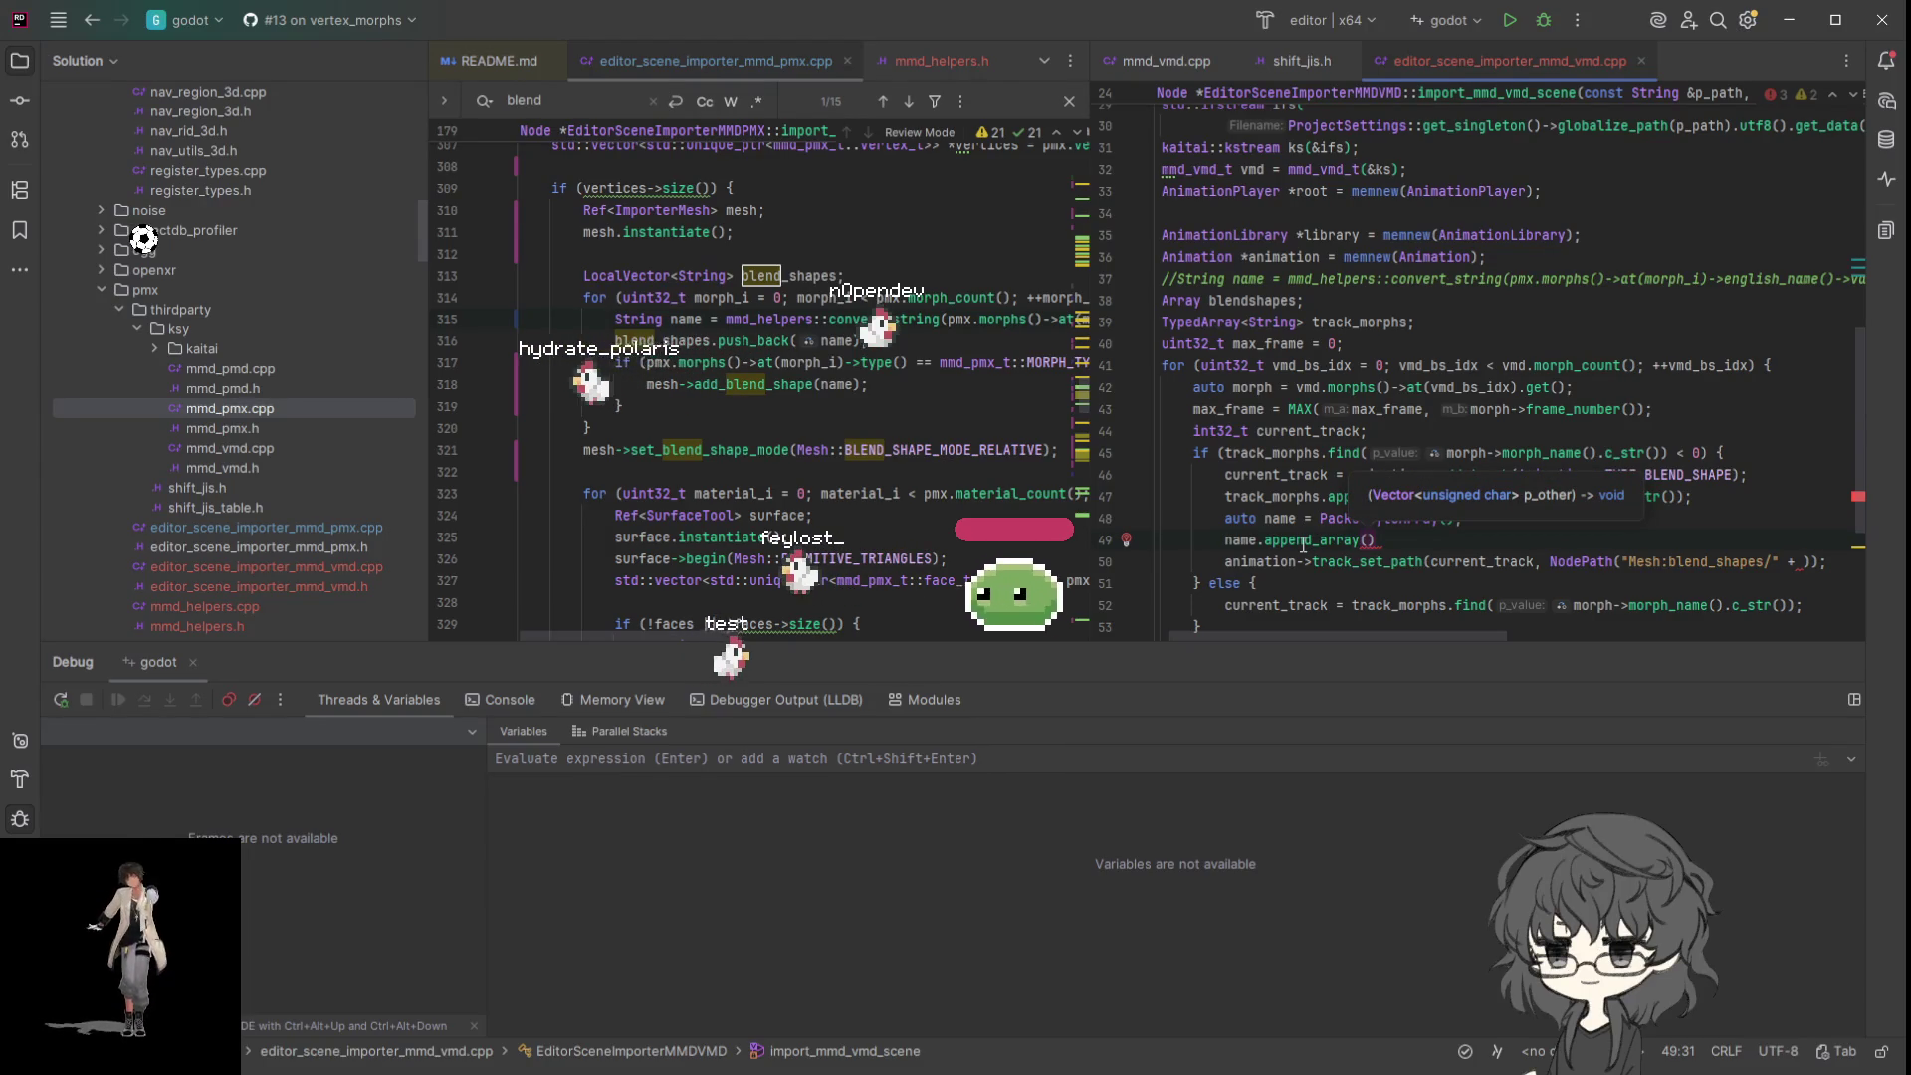
# - Begin the append_array() argument on line 49 by typing 'mor'
pyautogui.moveTo(1363, 540); pyautogui.dragTo(1405, 544)
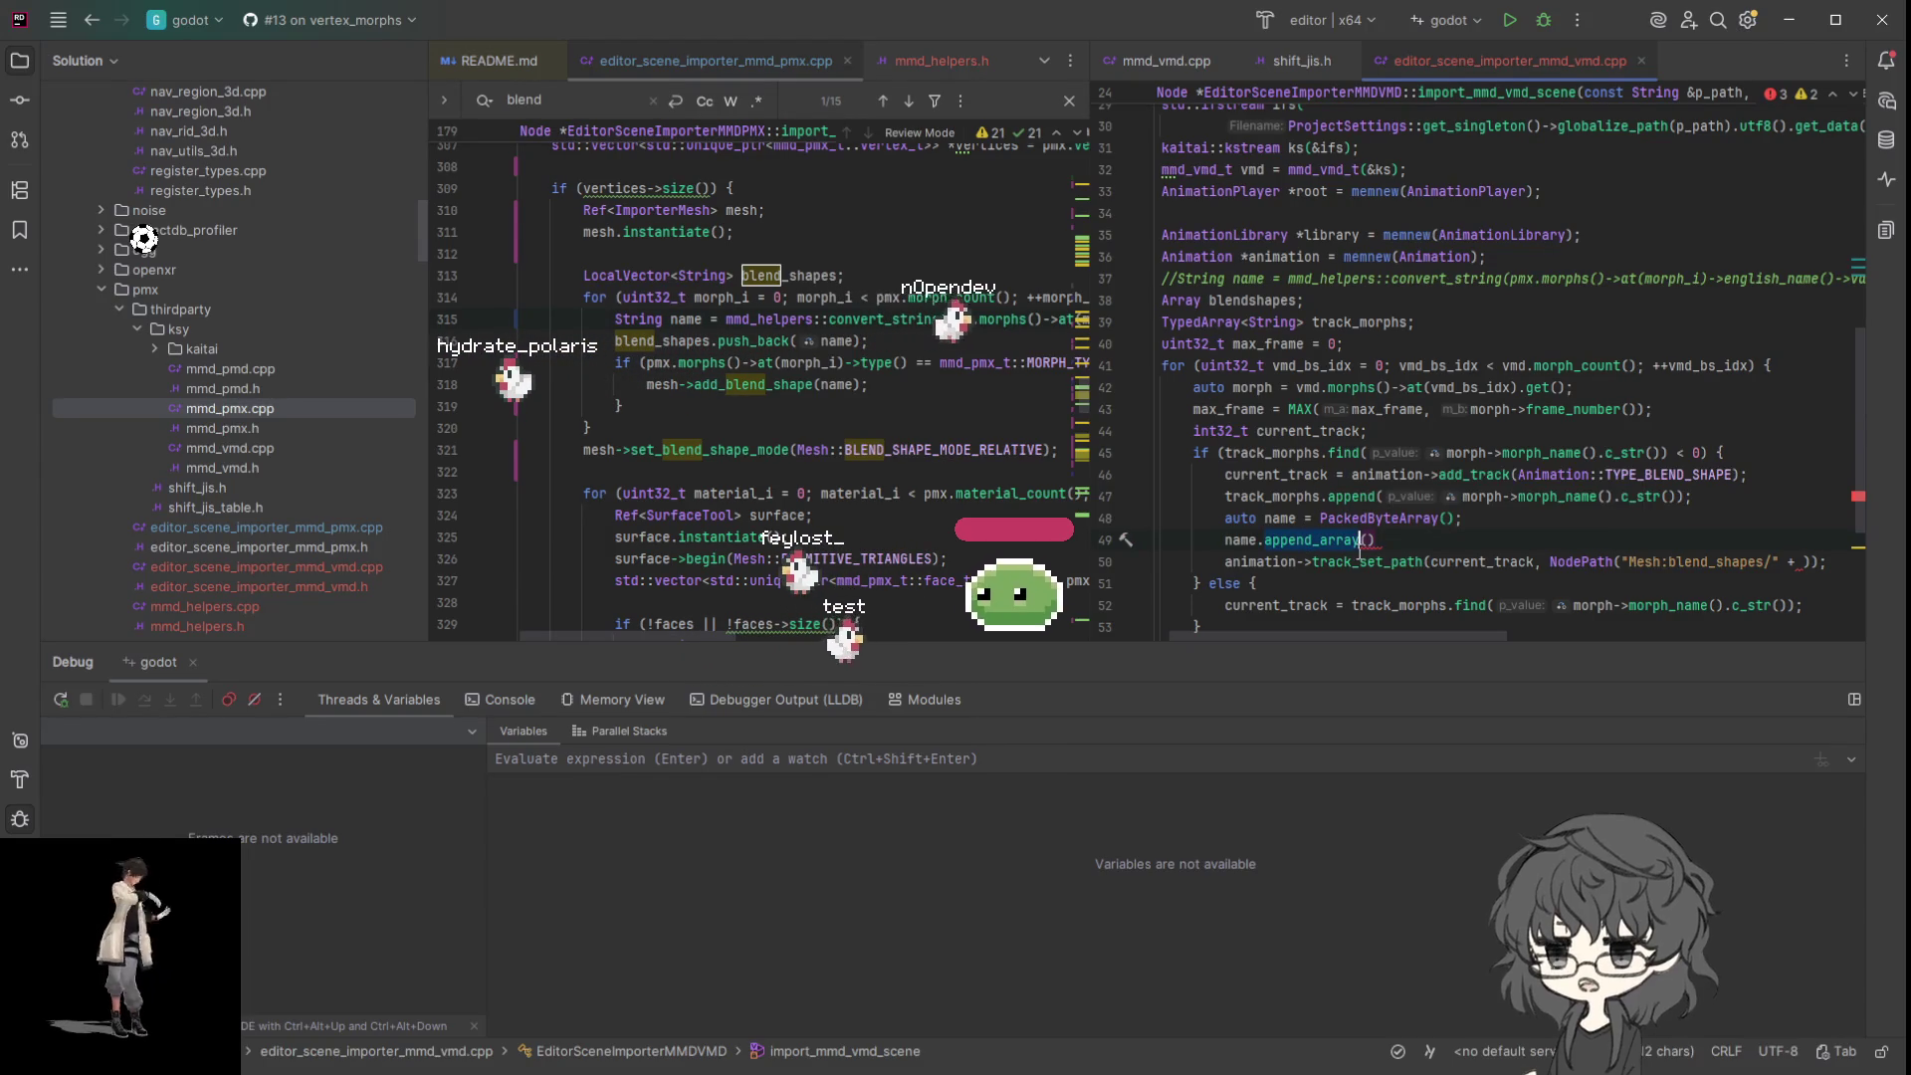
pyautogui.click(1371, 542)
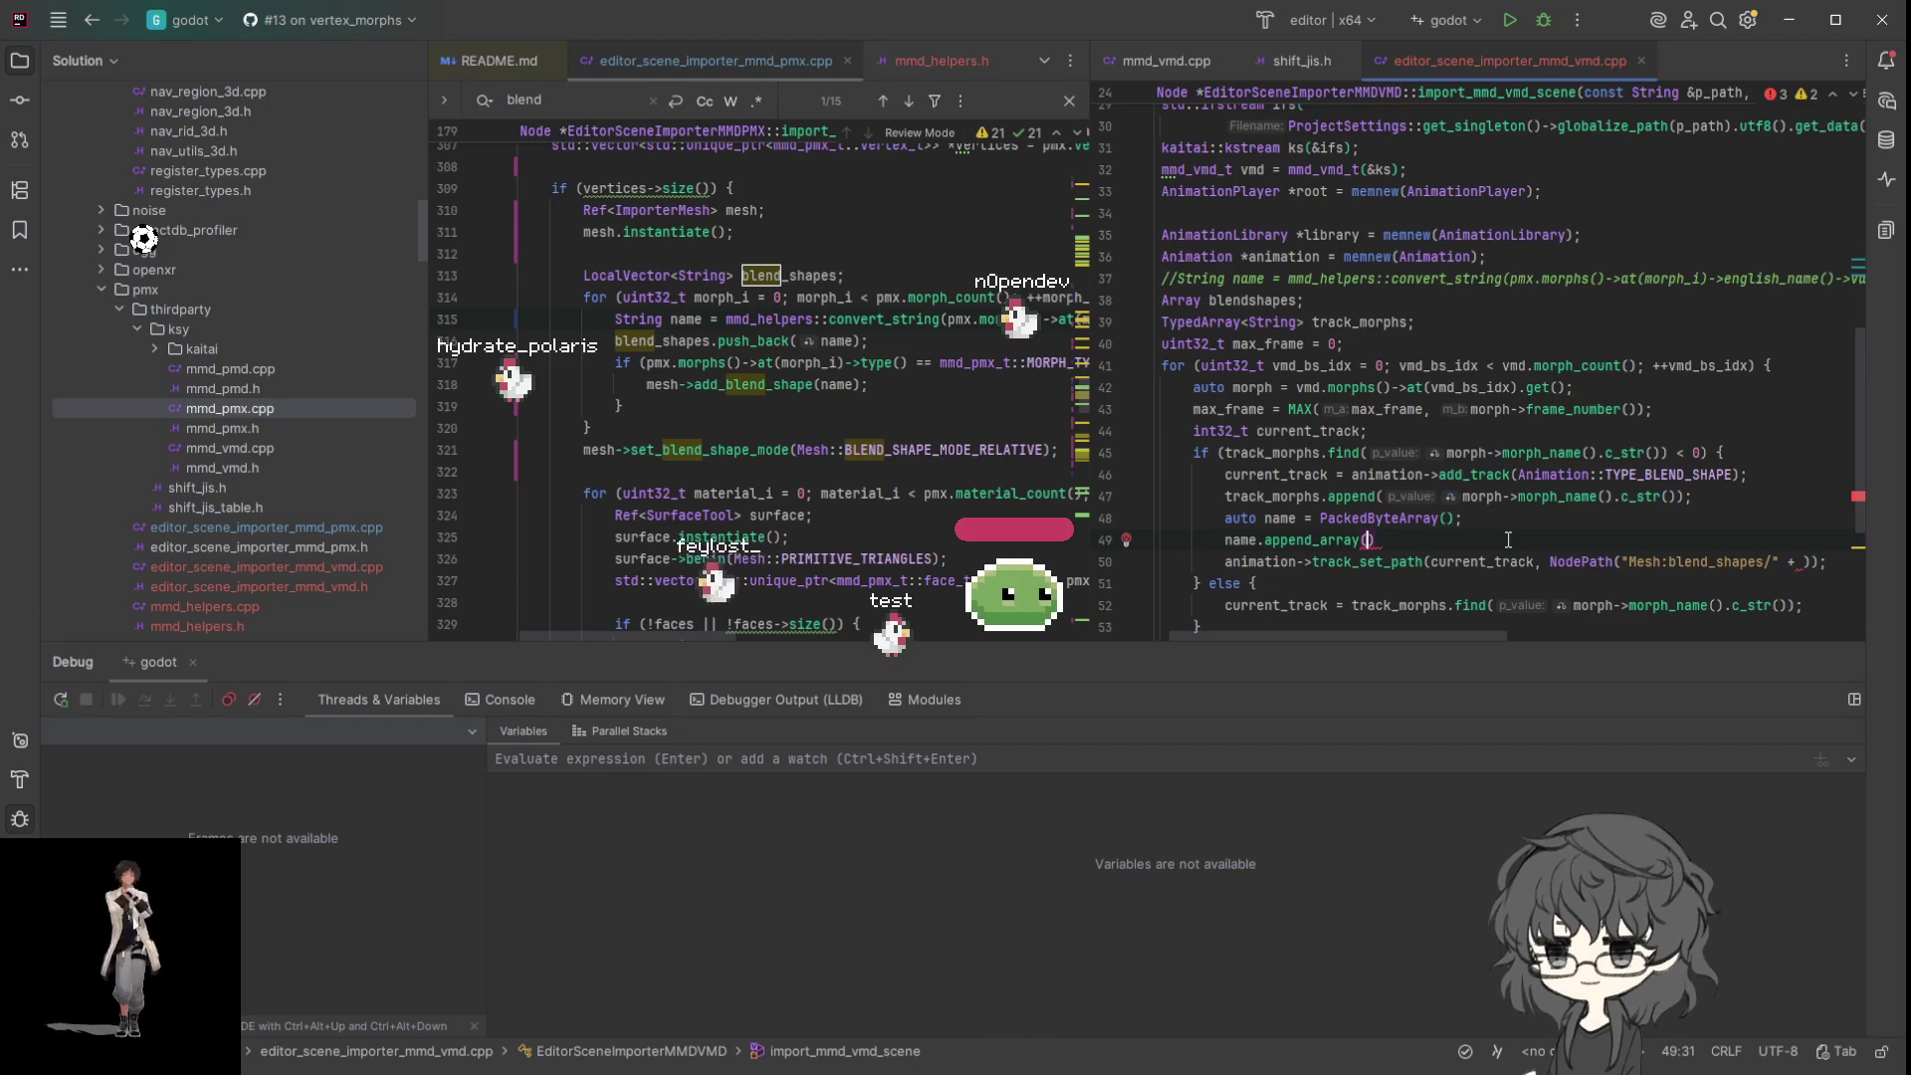
pyautogui.write('mor')
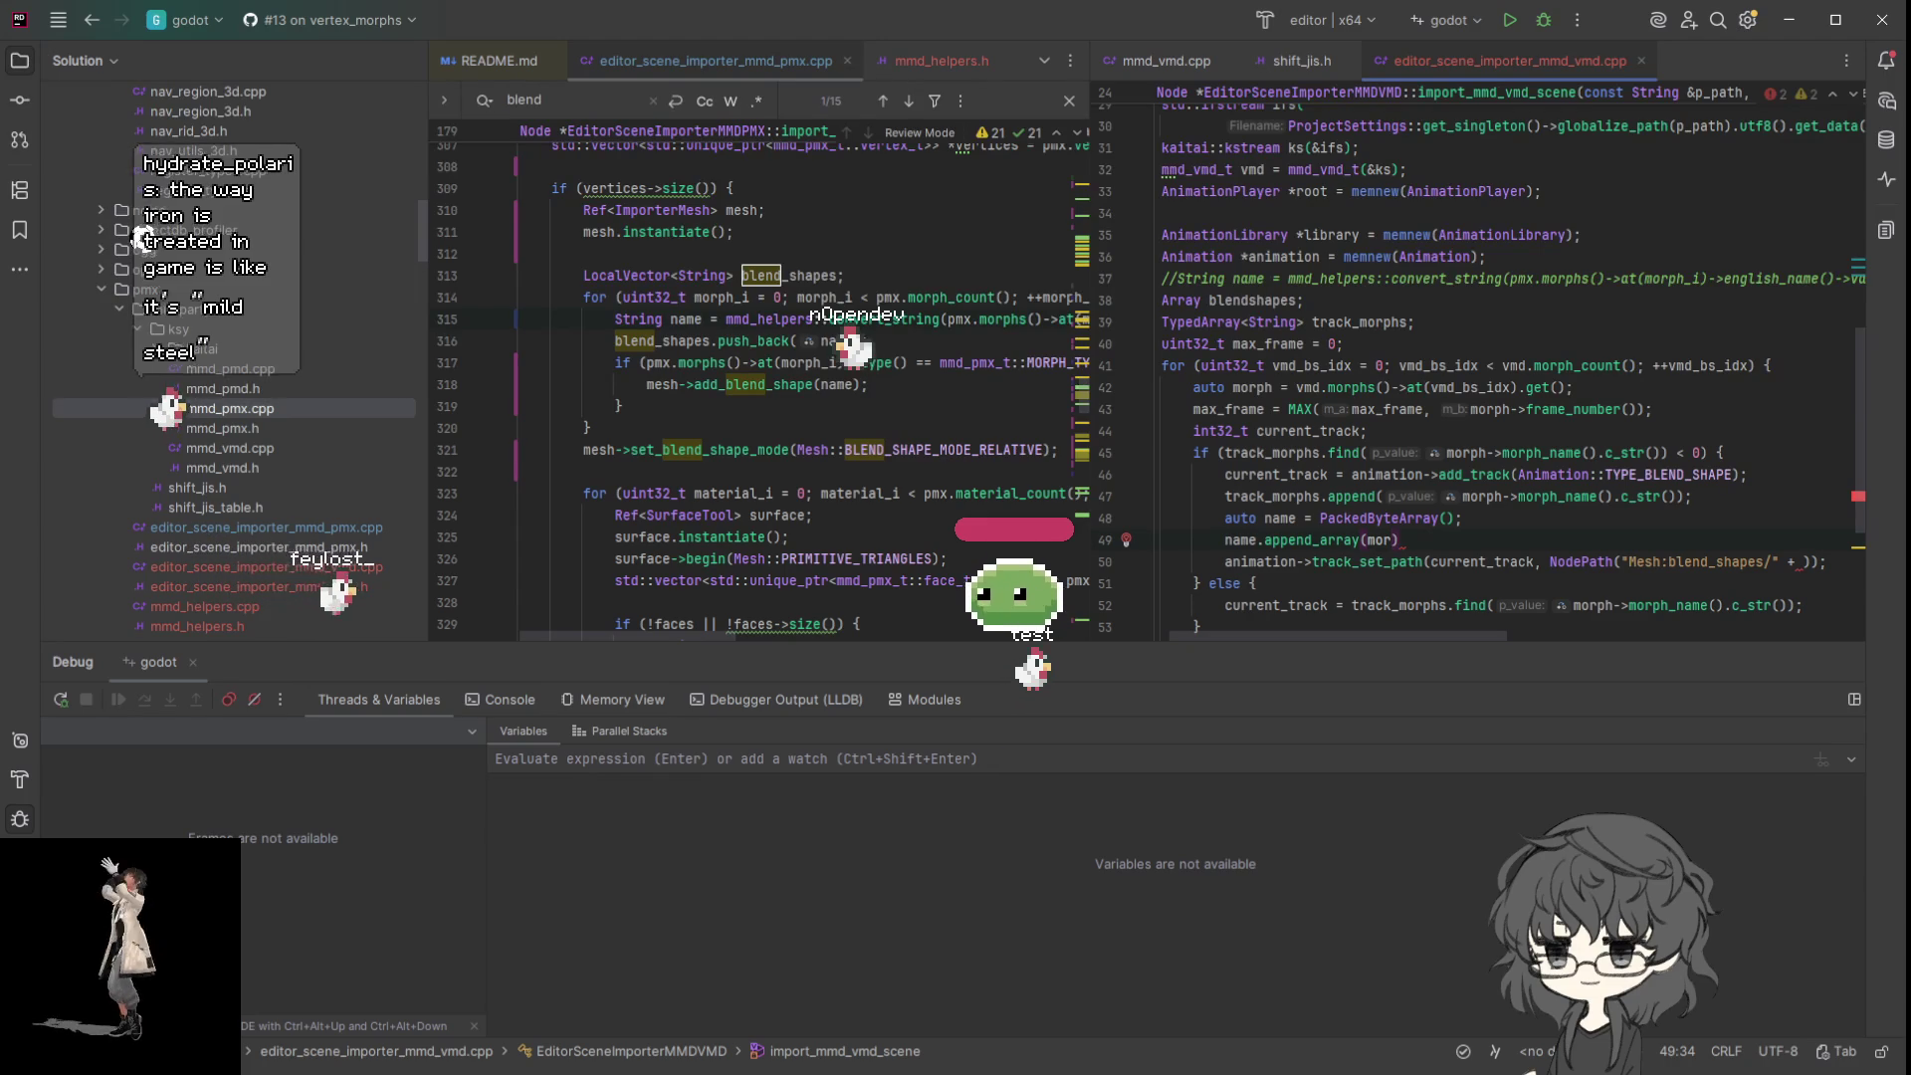
# - Complete line 49's argument as morph->morph_name().c_str(), removing the mistaken '->by'
pyautogui.write('ph->')
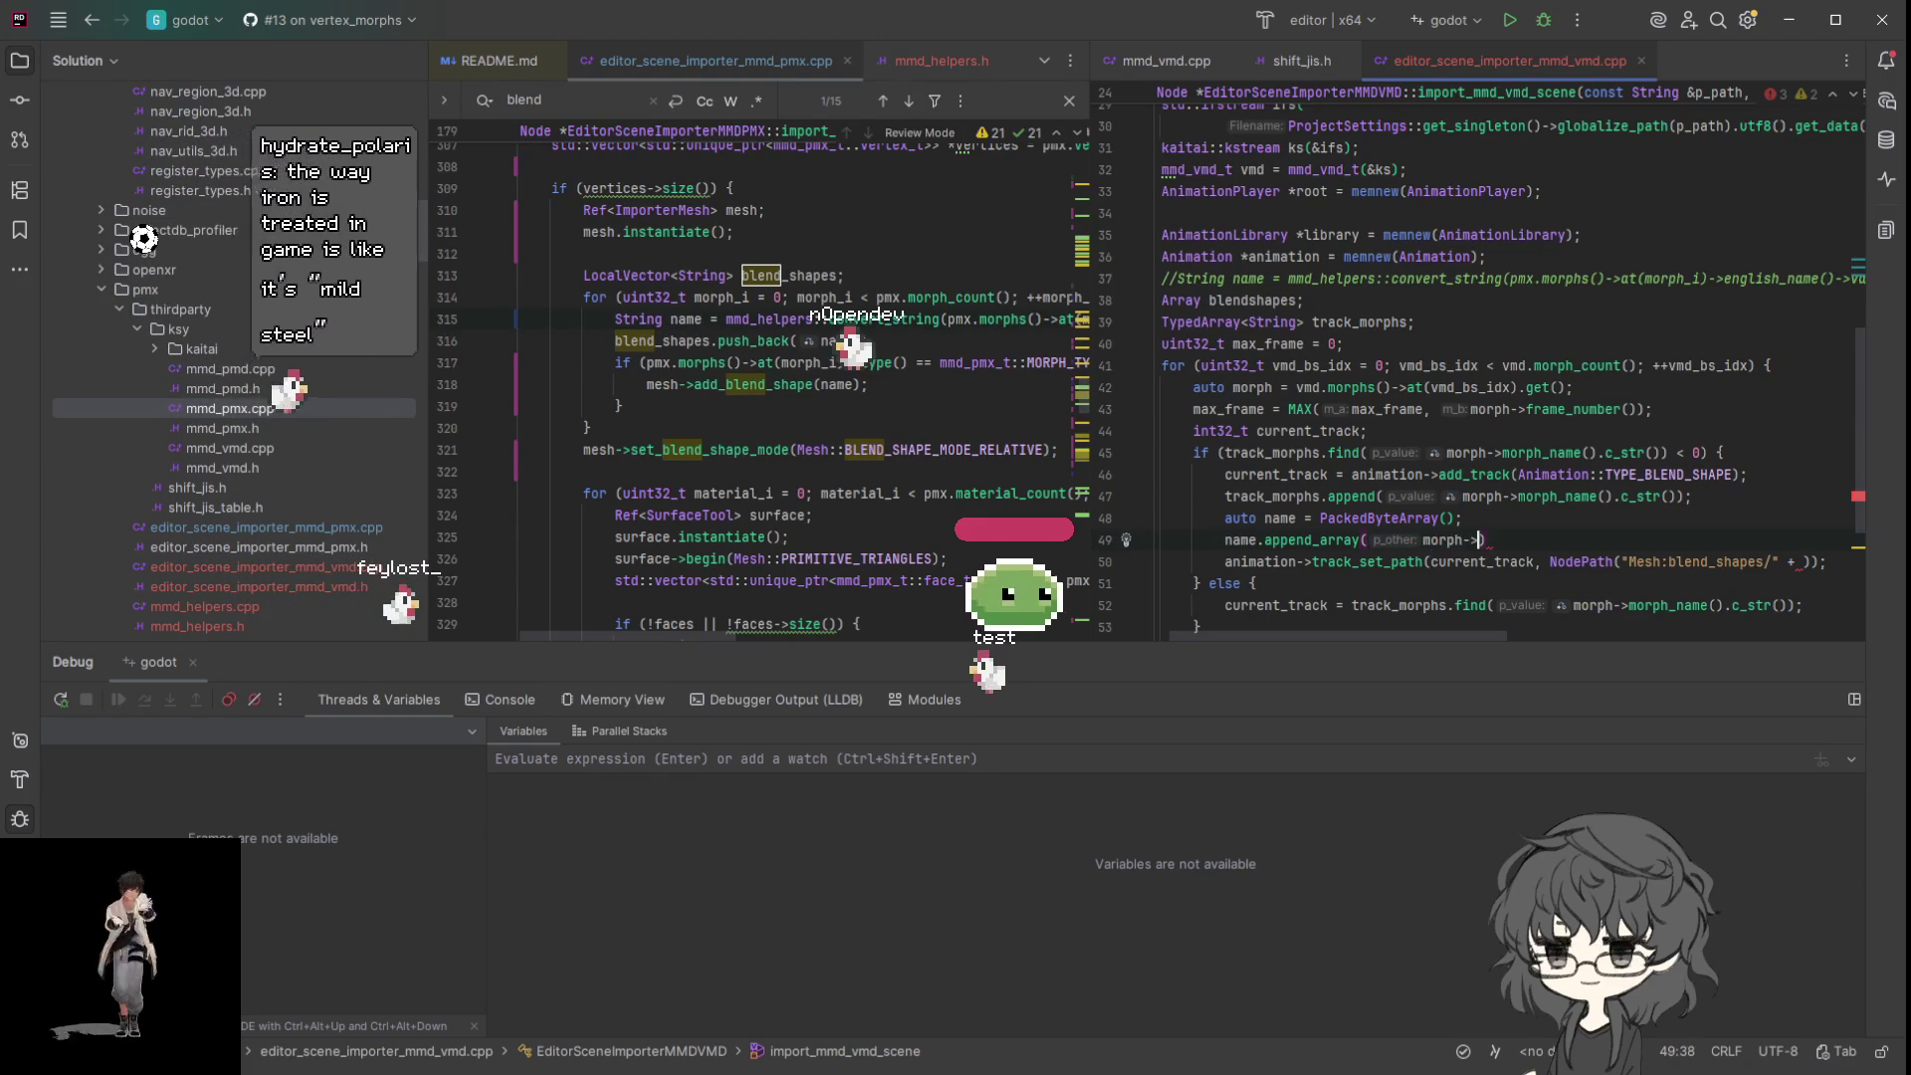
pyautogui.write('morph_name()->')
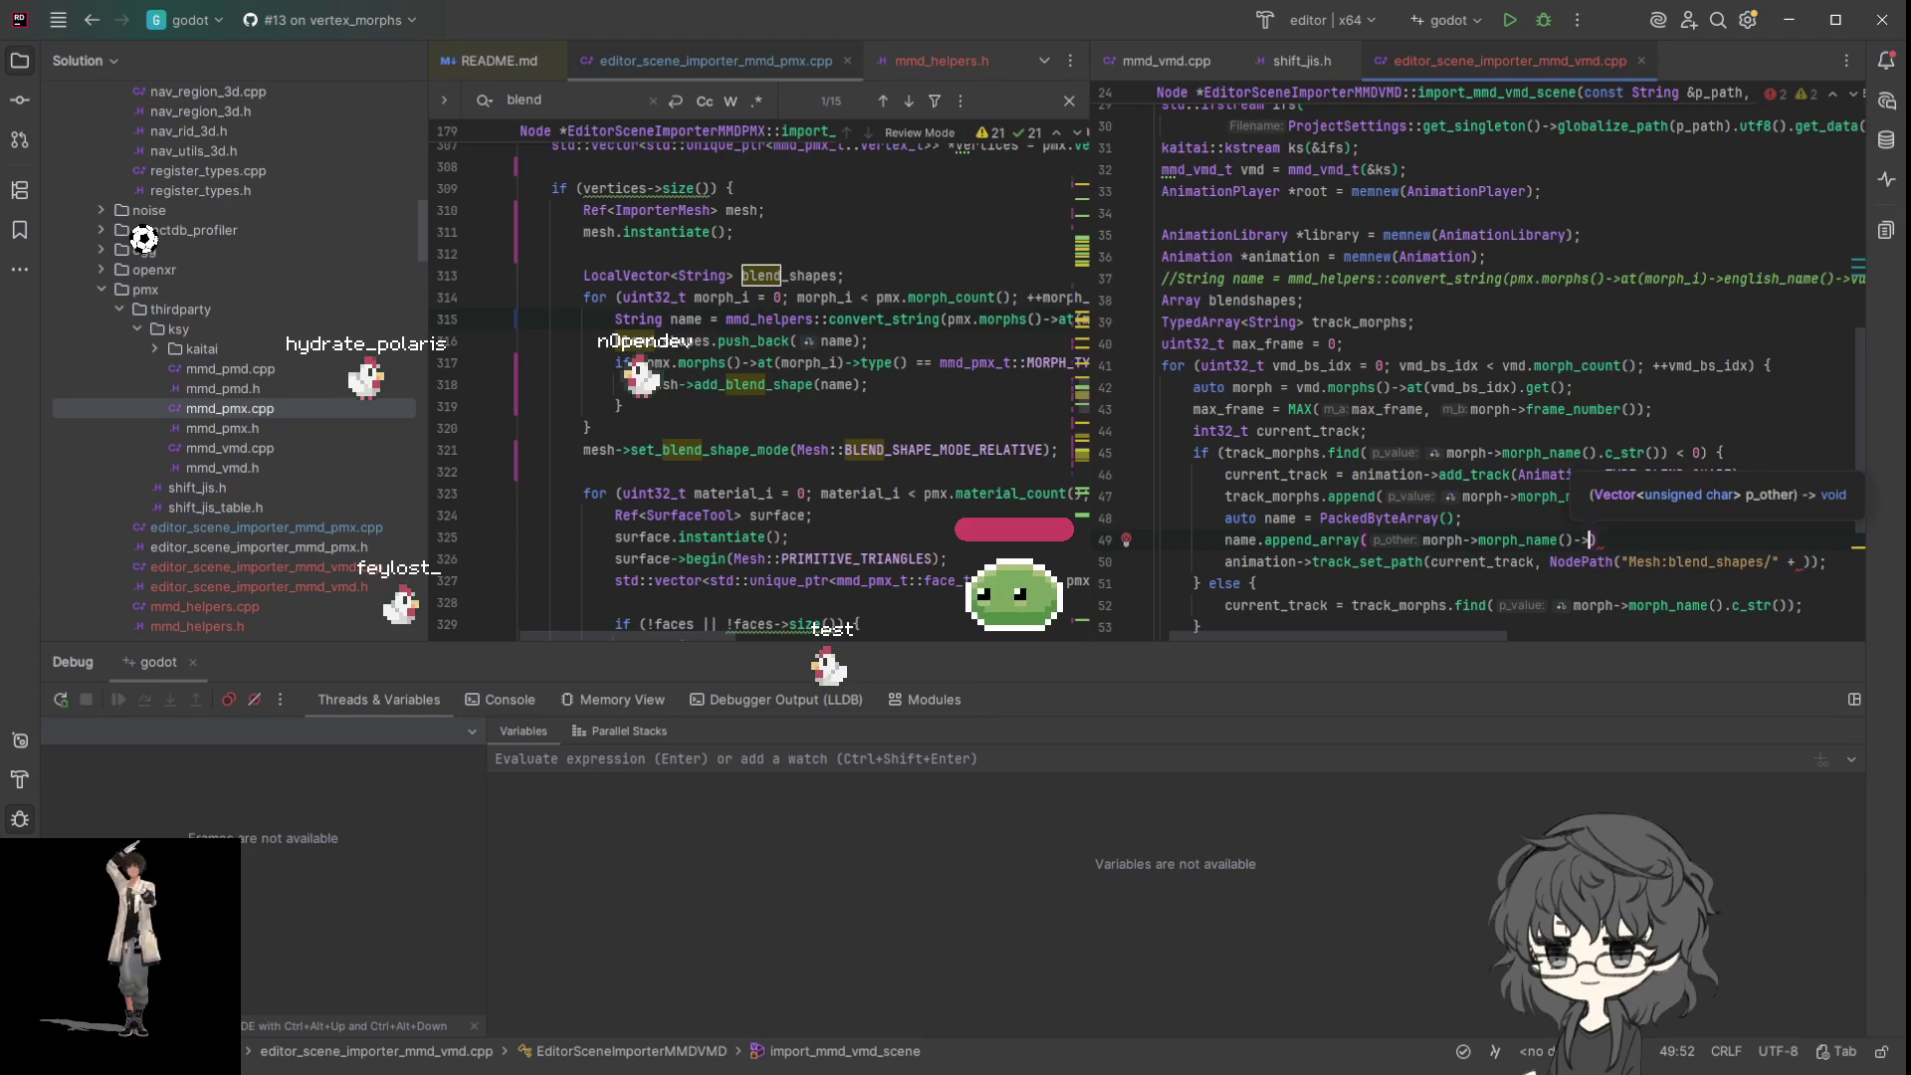
pyautogui.write('a')
pyautogui.press('BackSpace')
pyautogui.write('by')
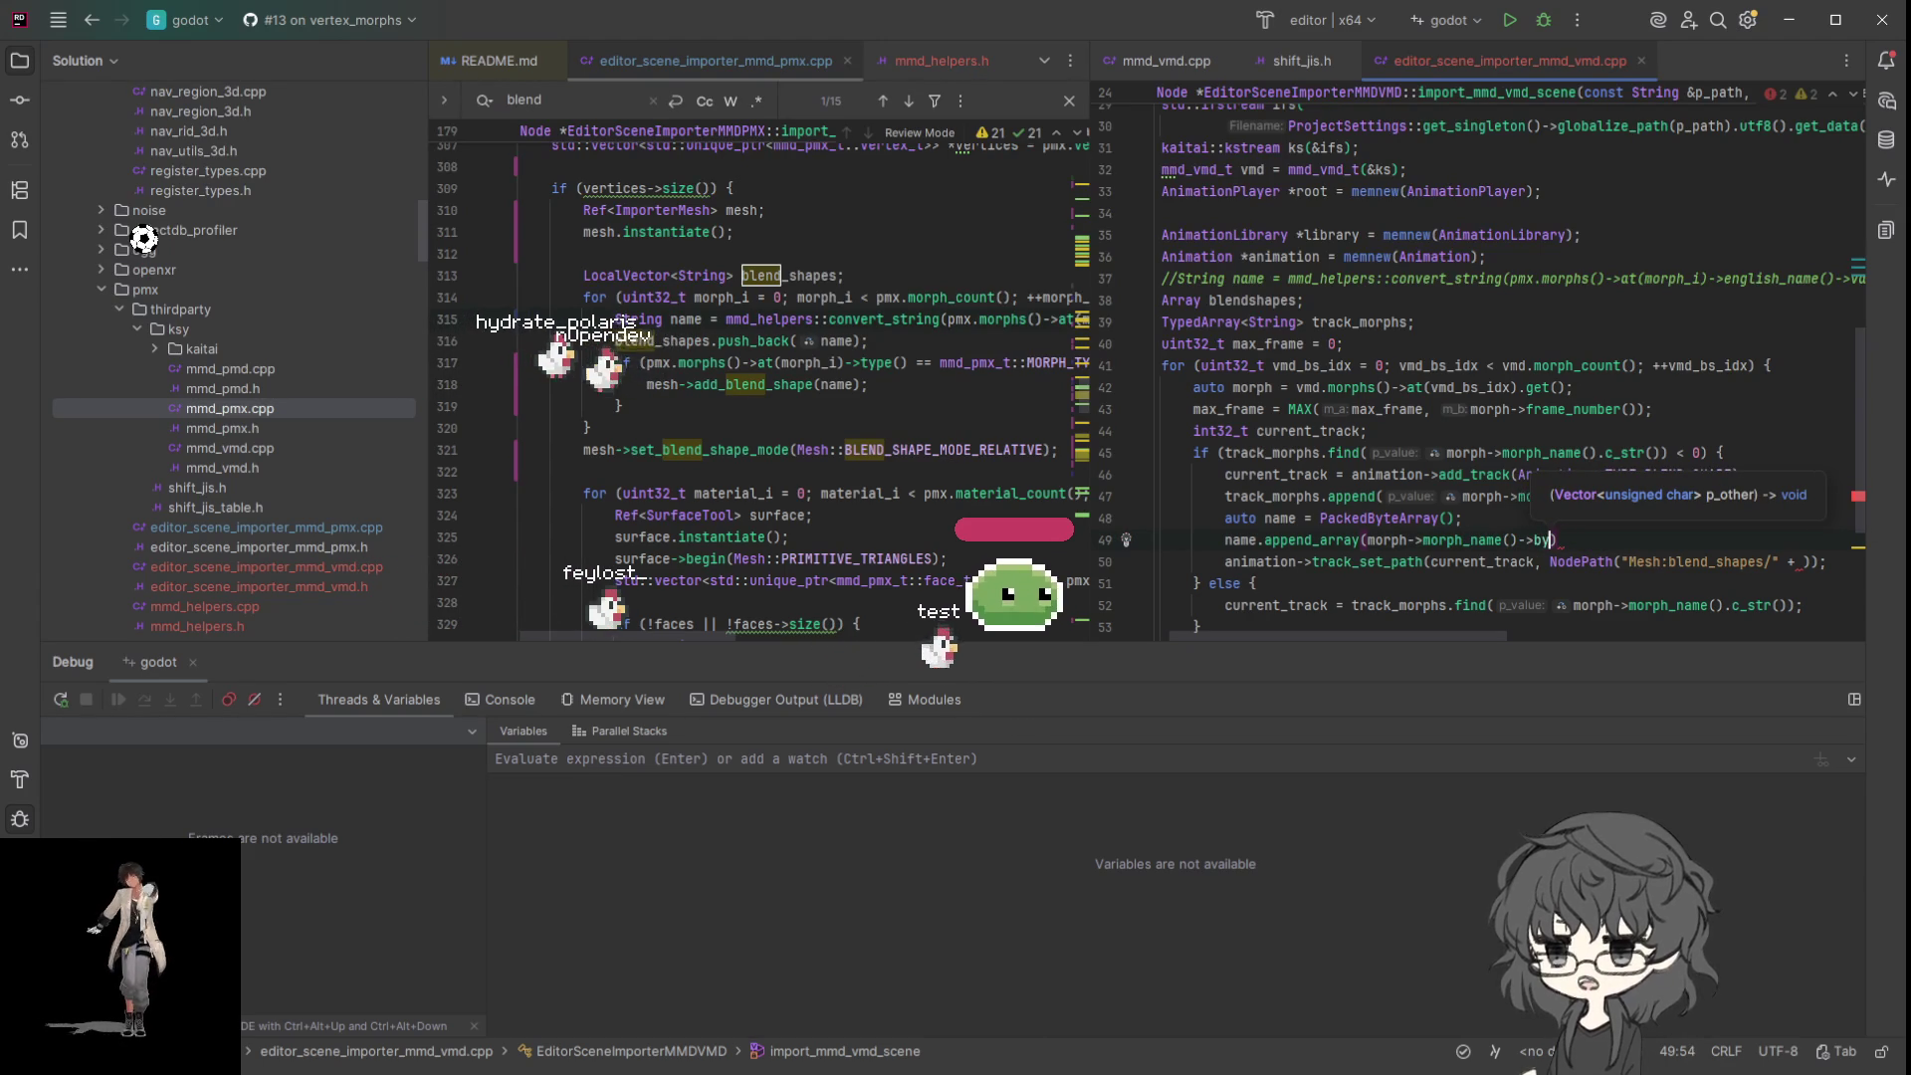
pyautogui.press('BackSpace')
pyautogui.press('BackSpace')
pyautogui.press('BackSpace')
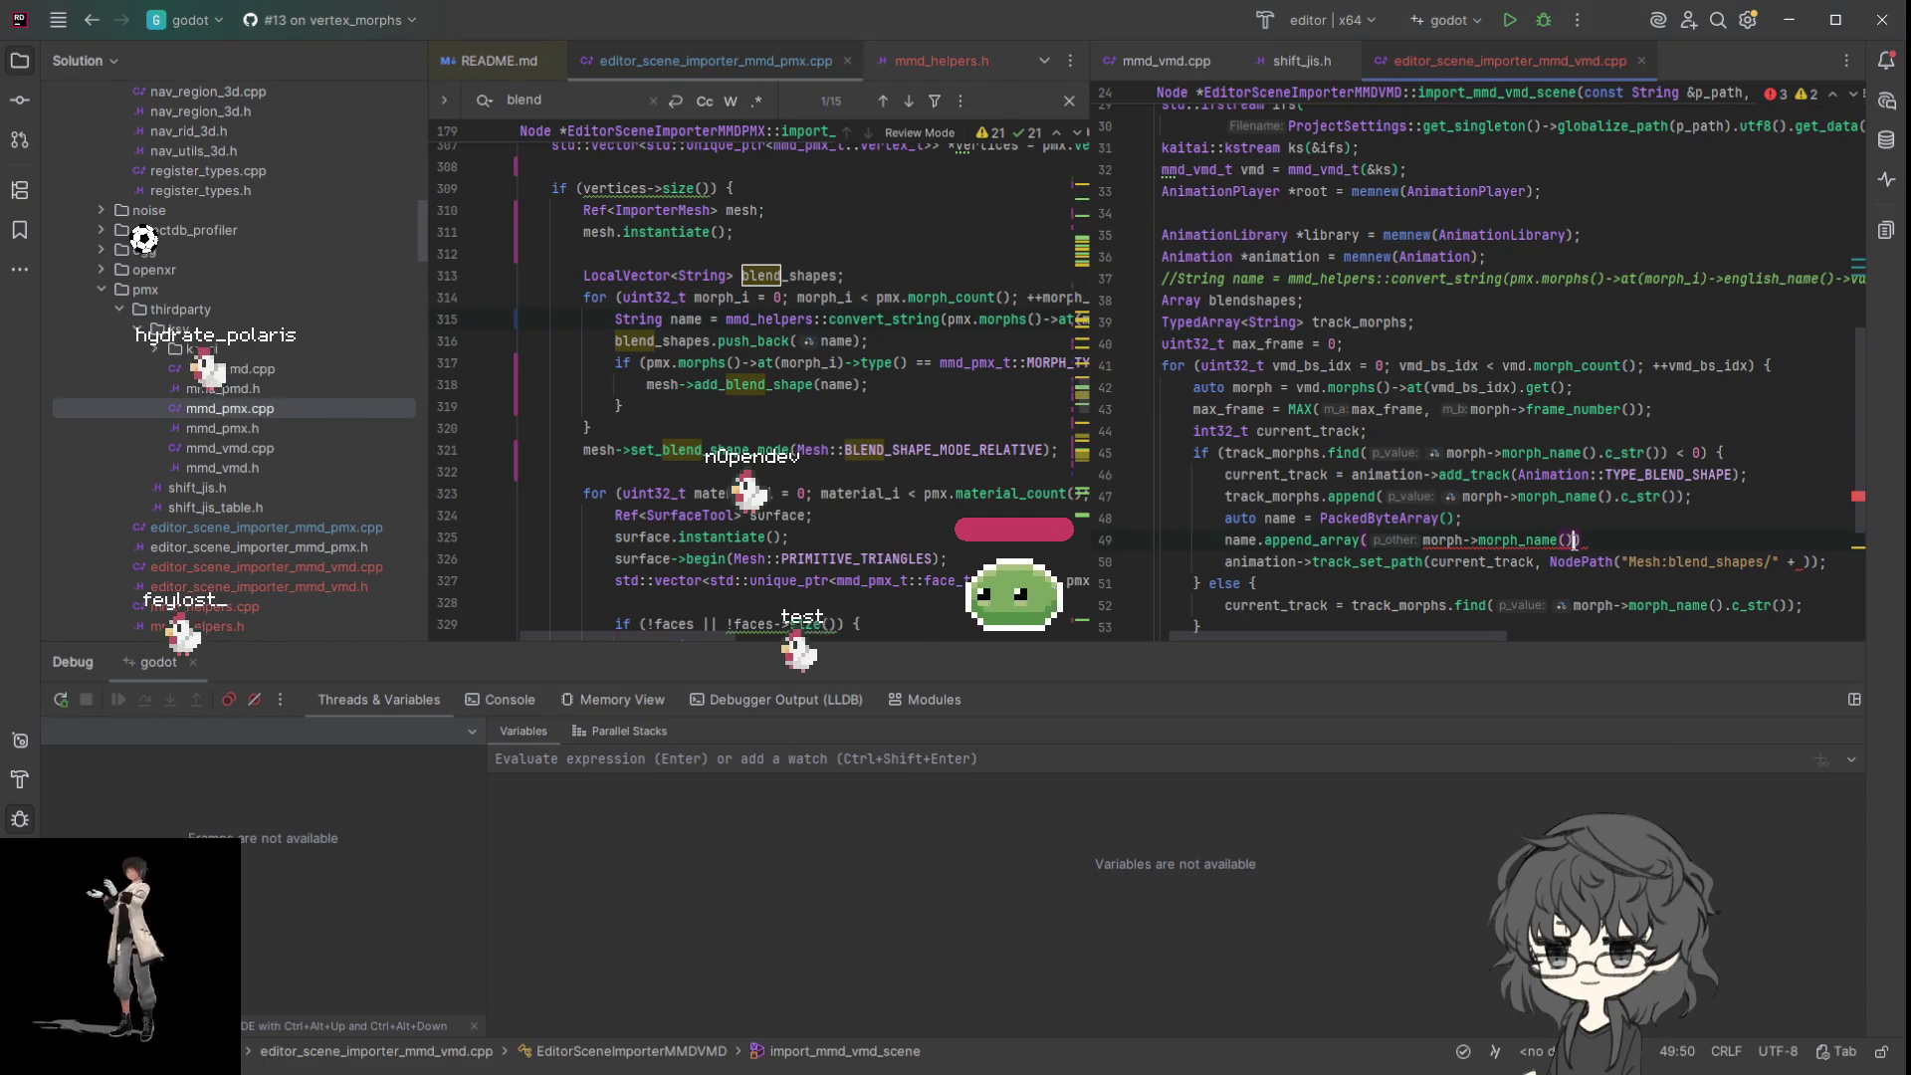
pyautogui.click(1418, 539)
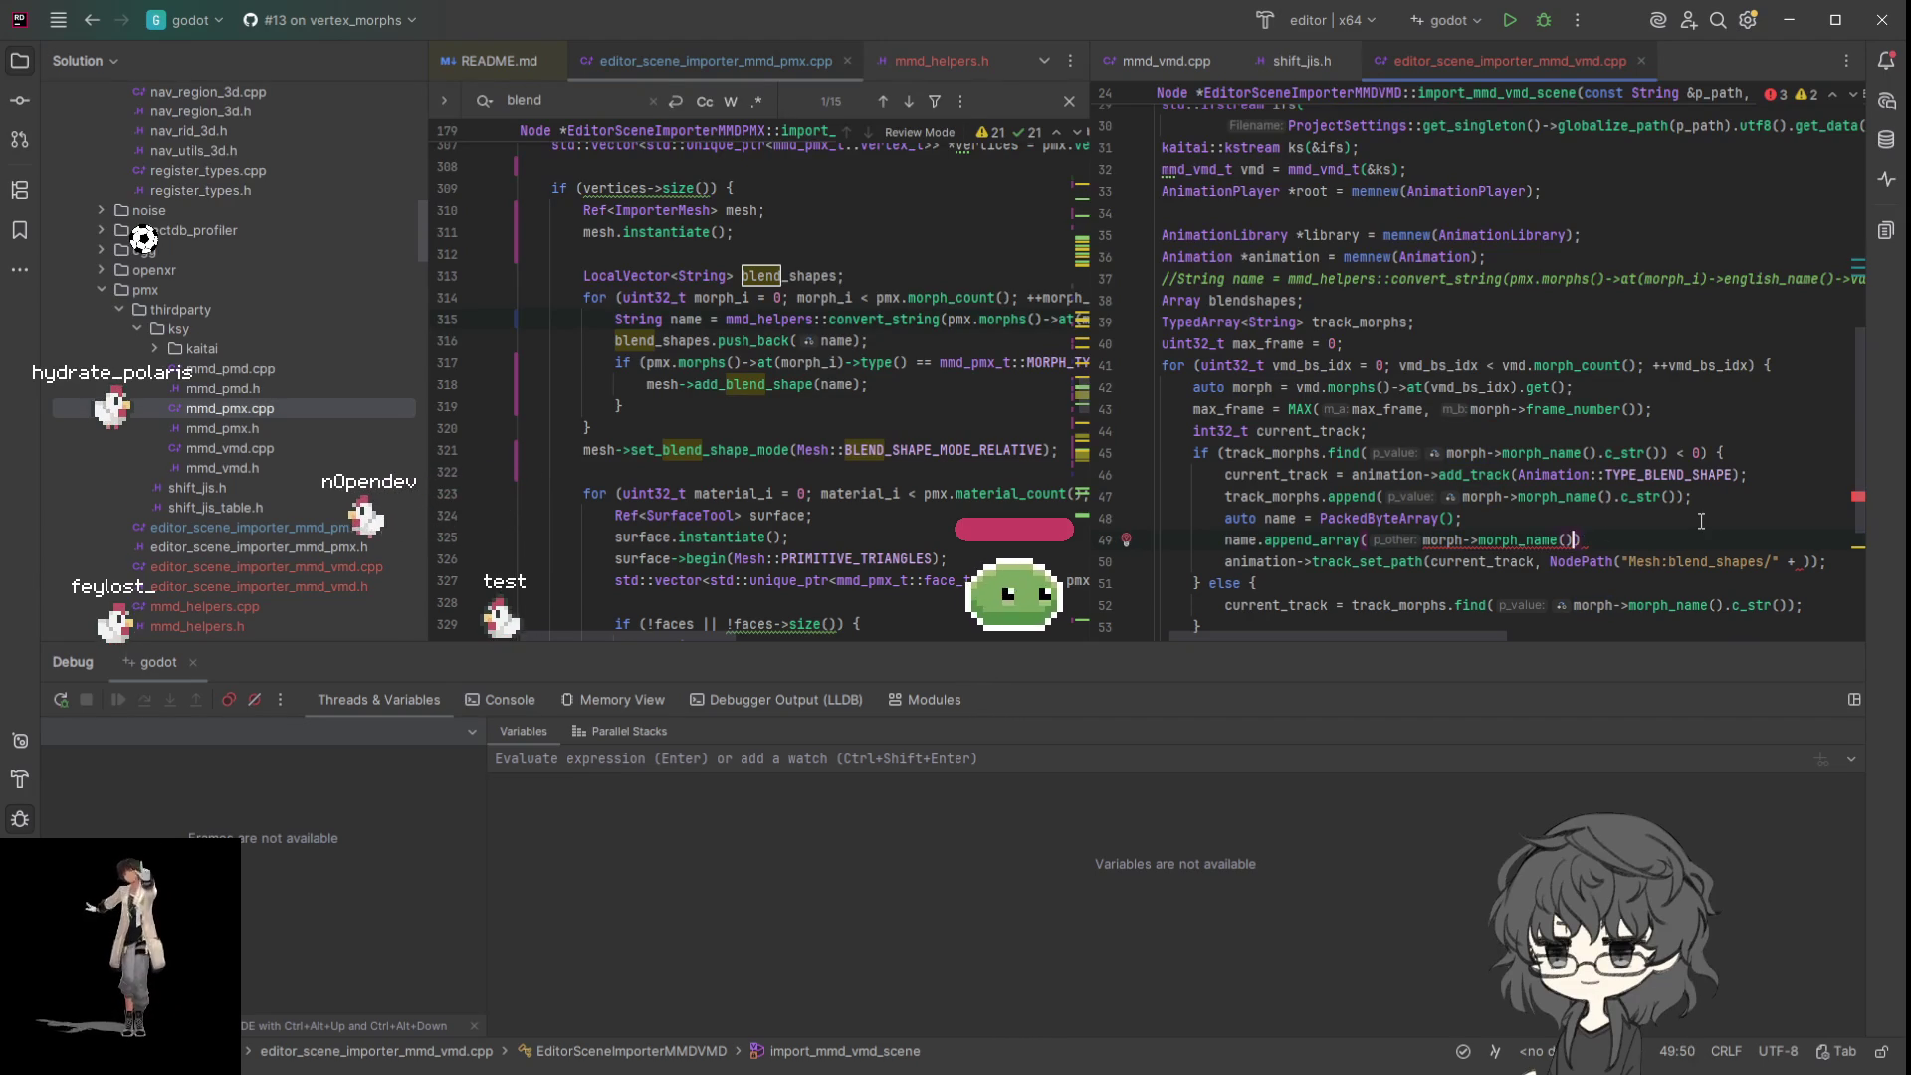
pyautogui.write('.c_str(')
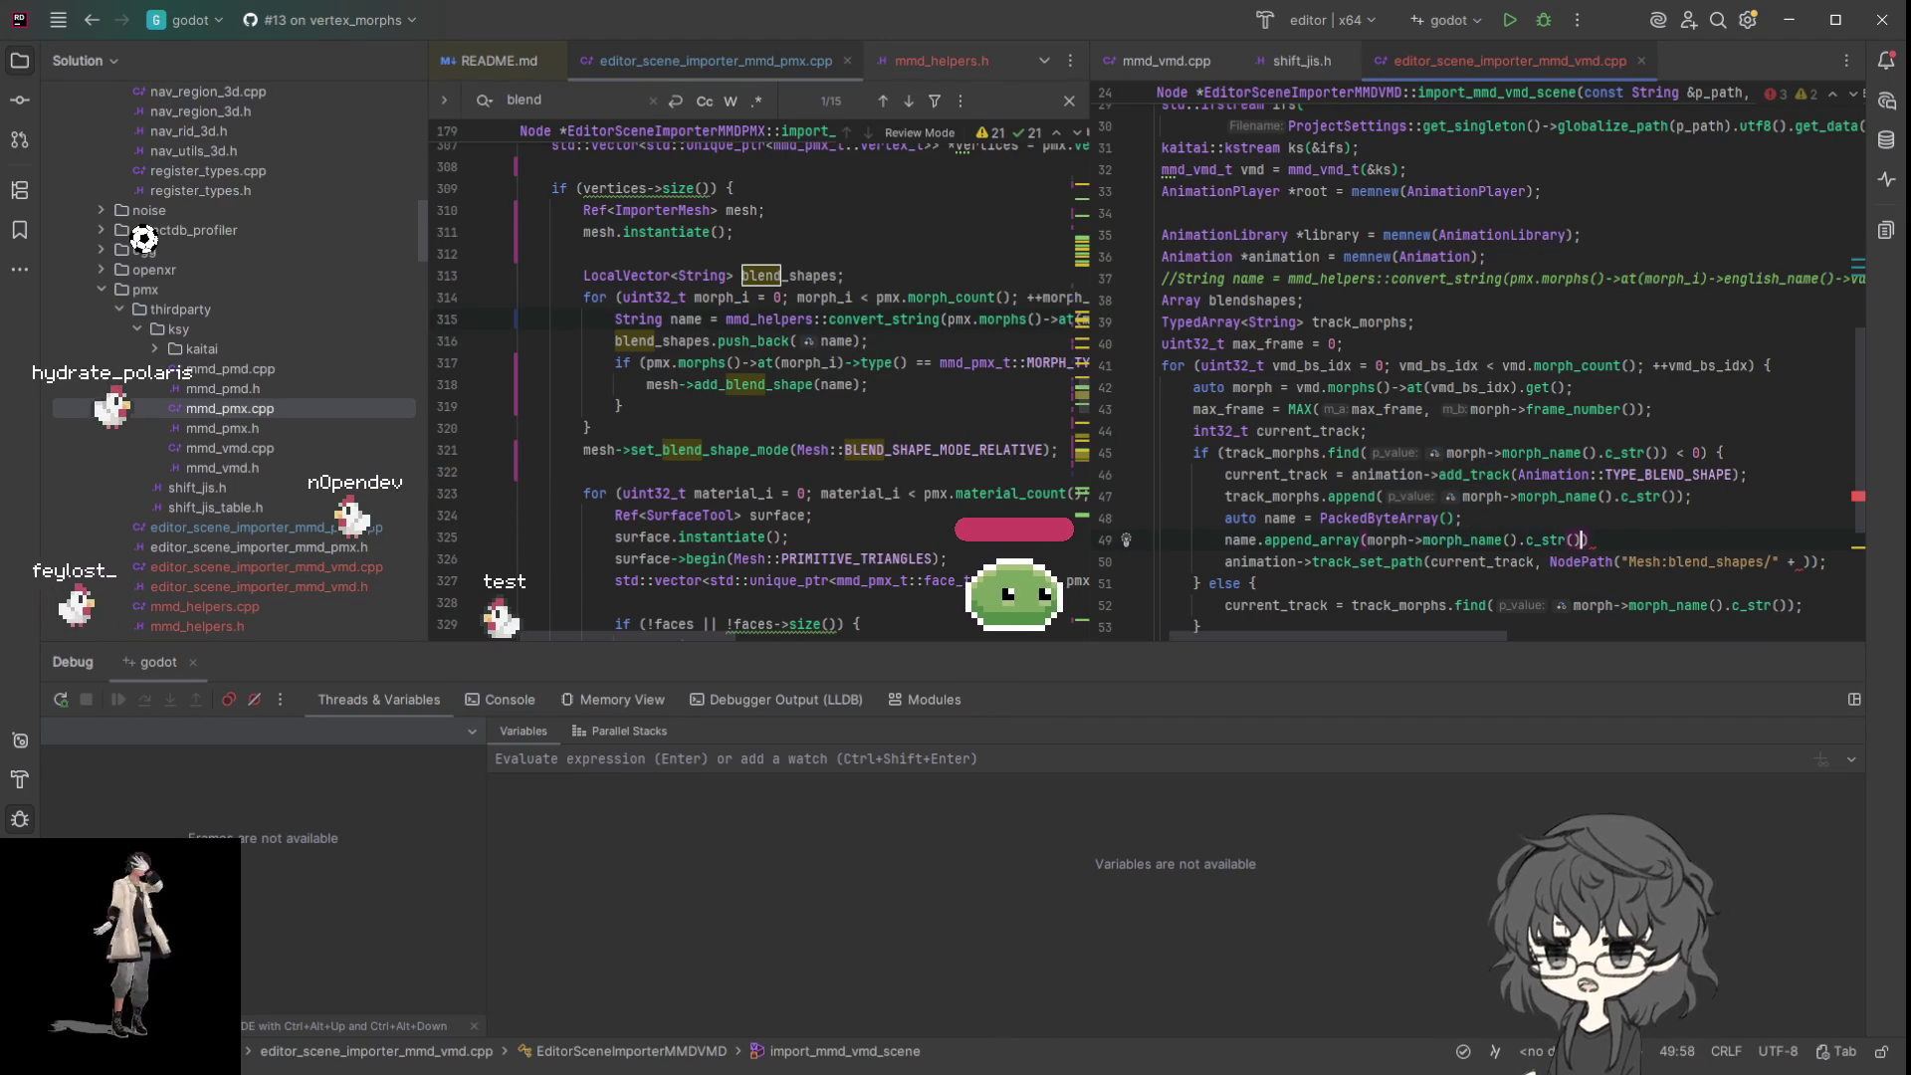
pyautogui.write(')')
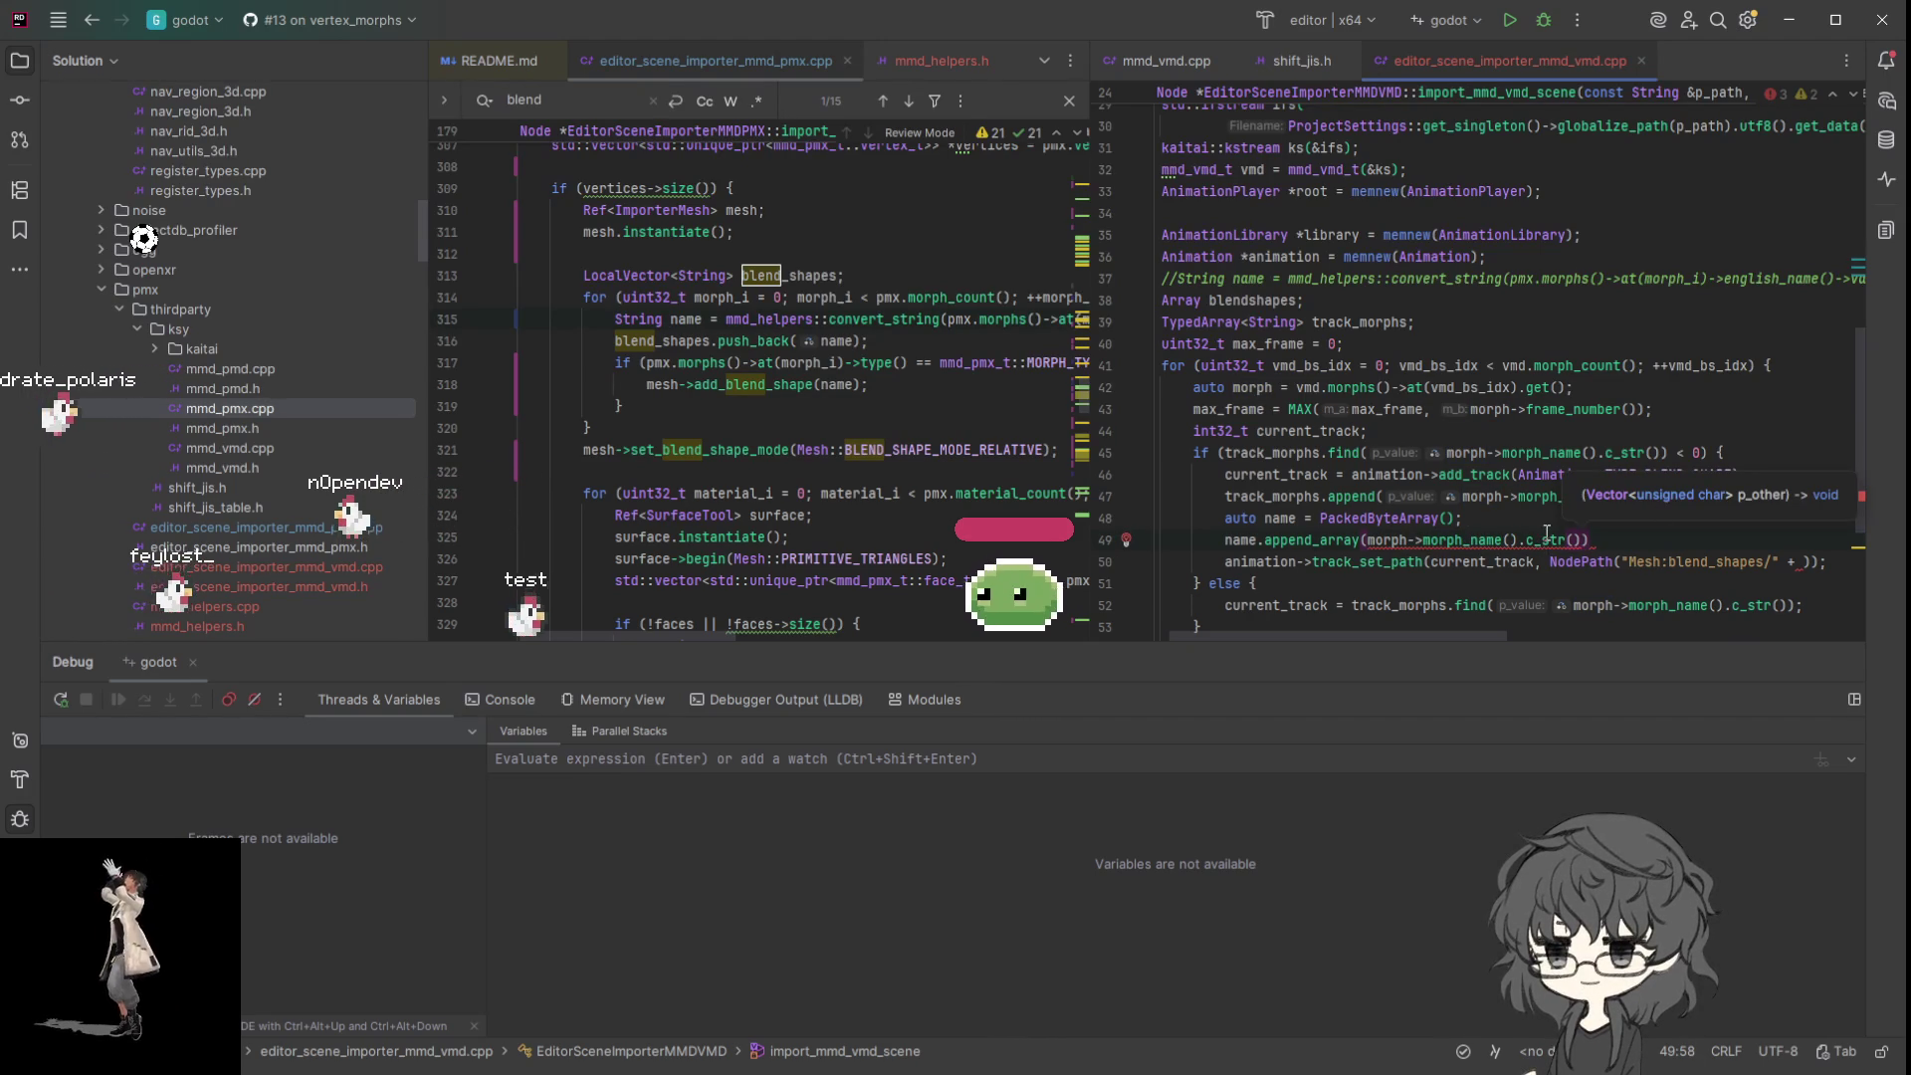
pyautogui.click(1593, 543)
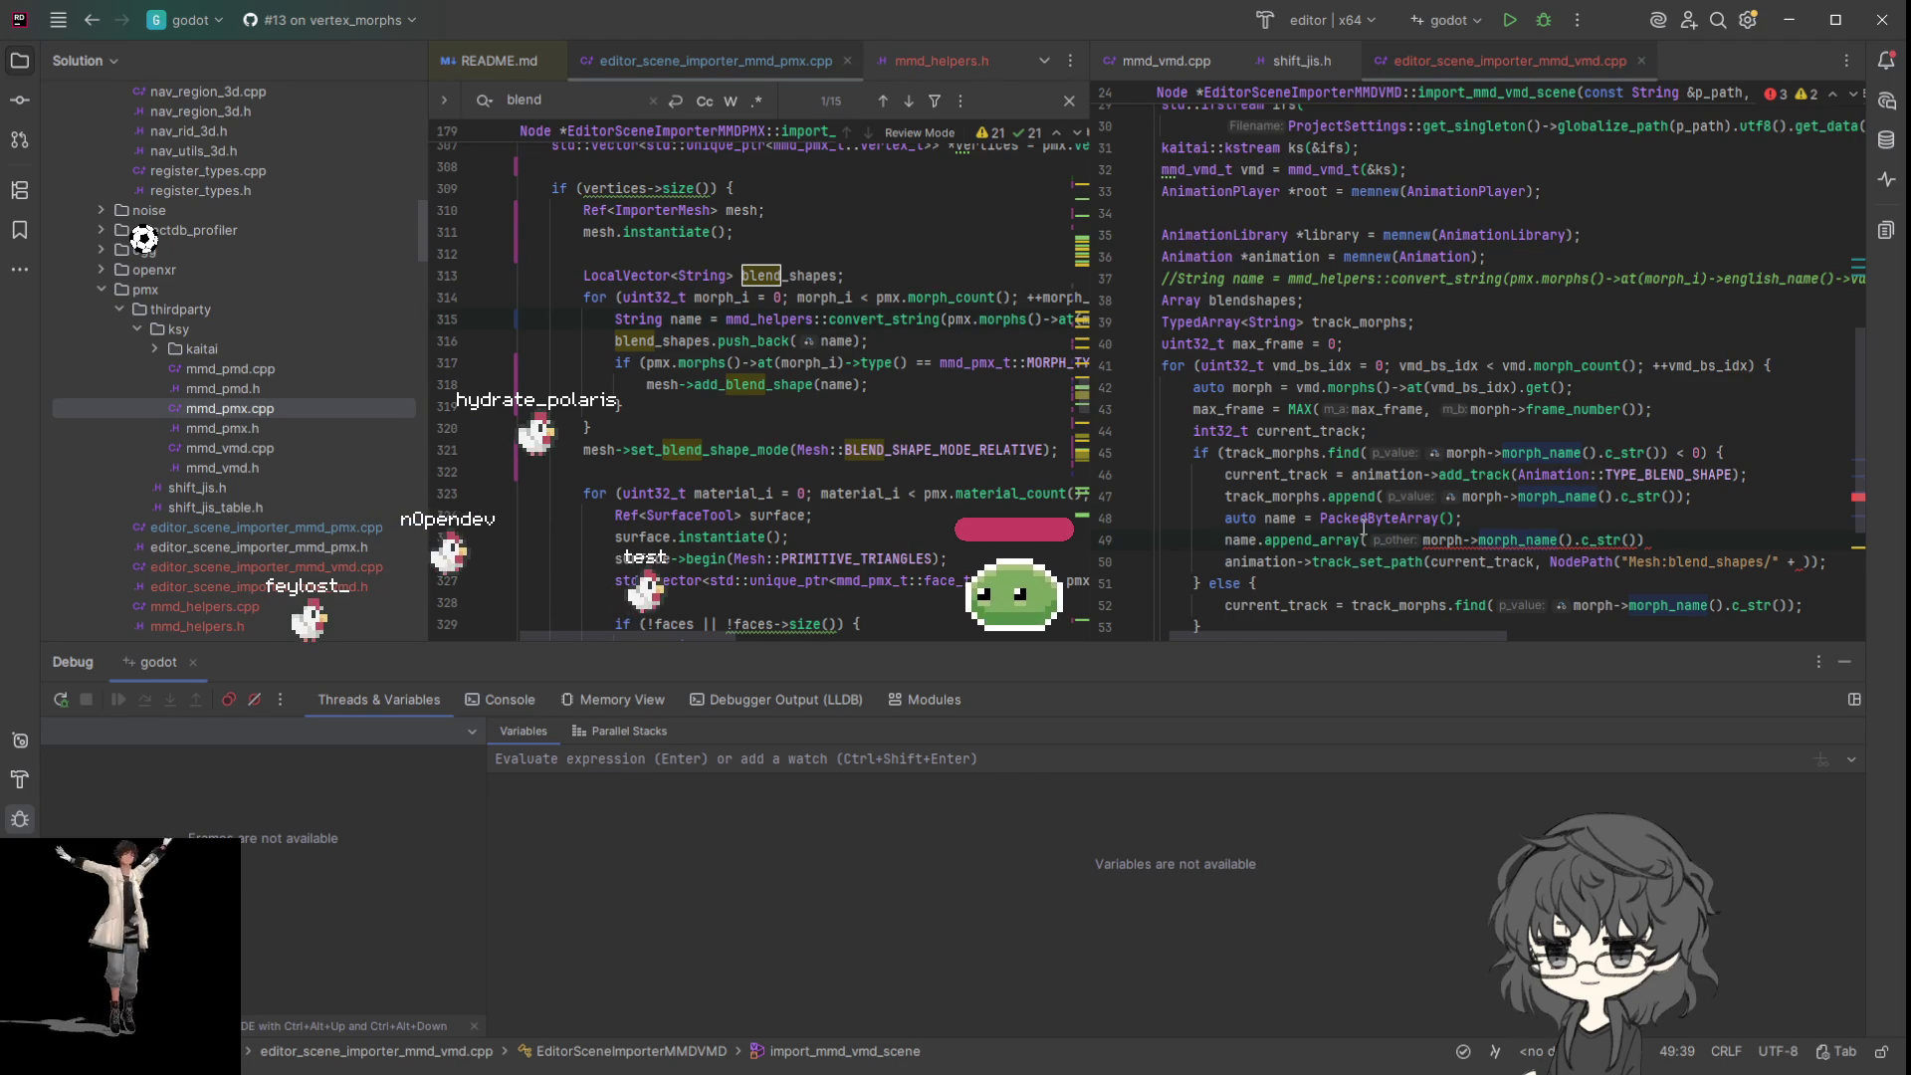
# - Strip the name.append_array( wrapper and trailing ); from line 49
pyautogui.click(1297, 539)
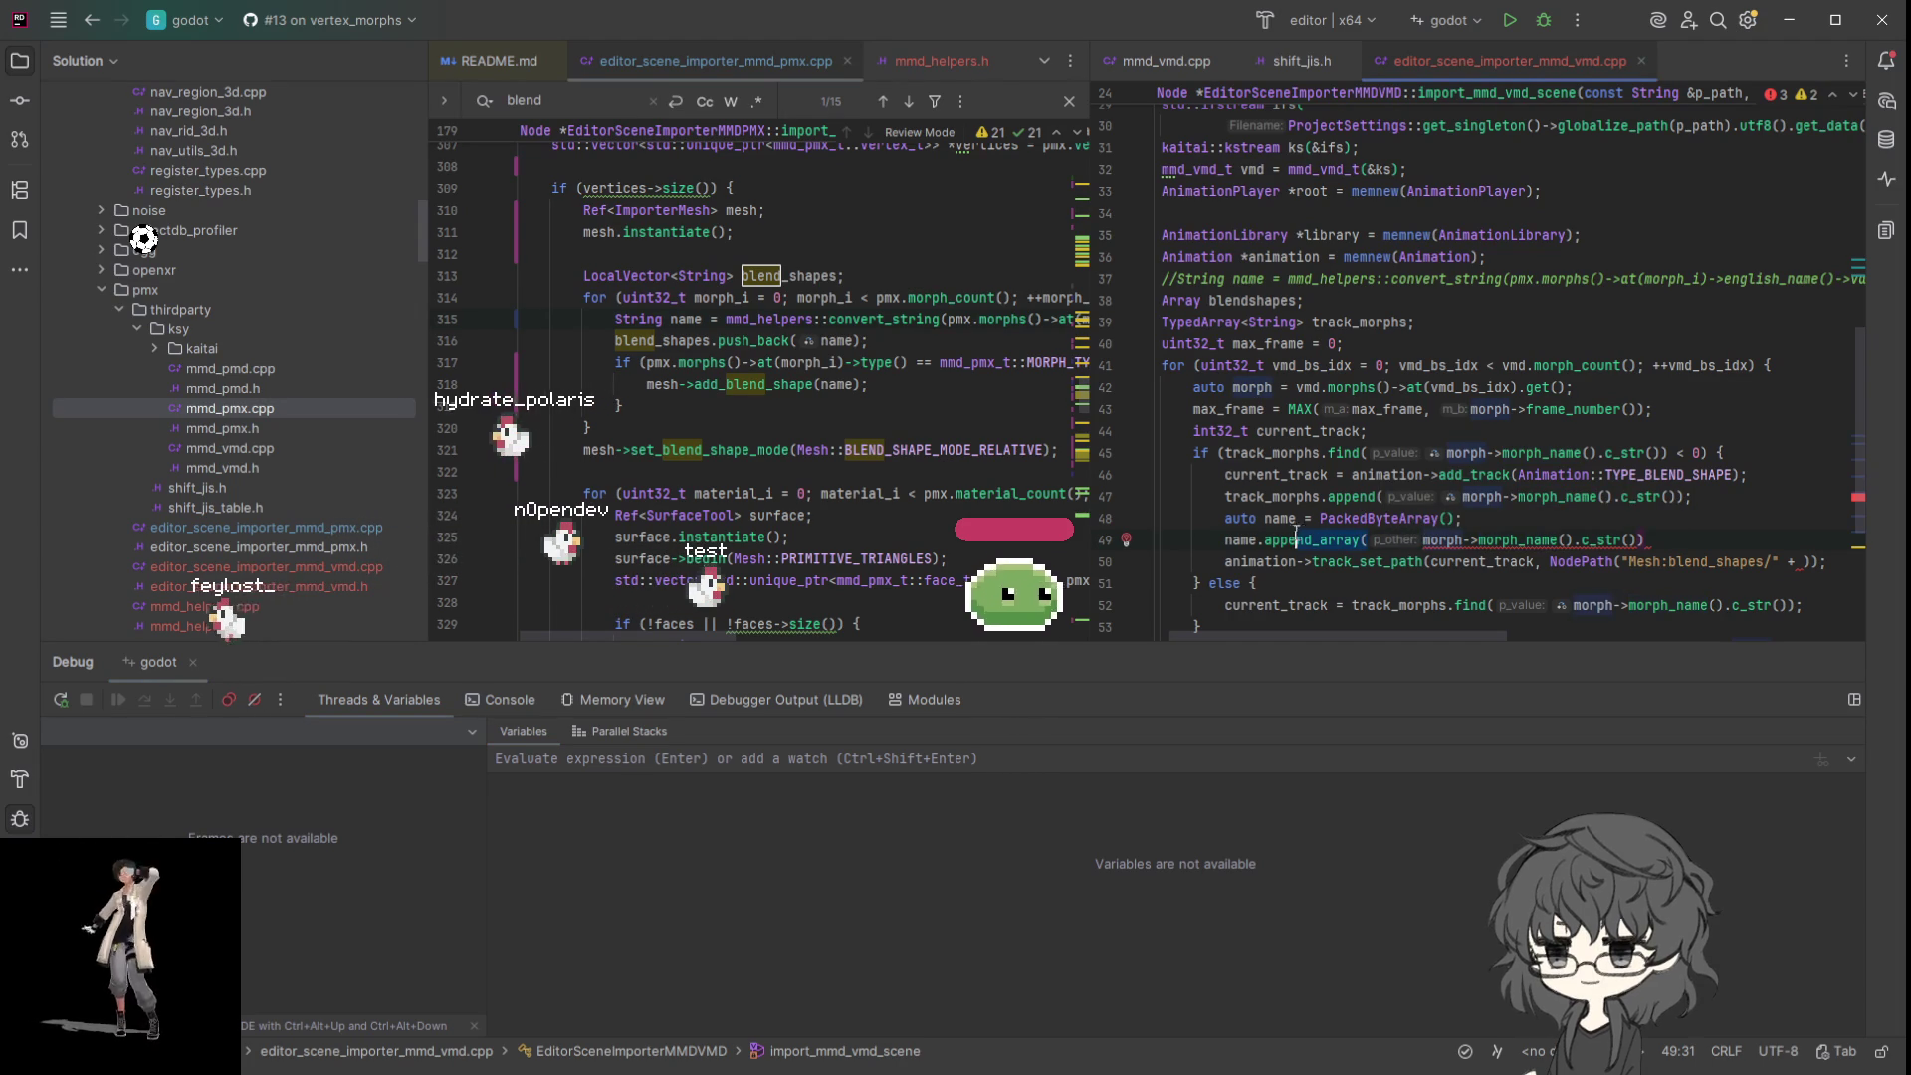
pyautogui.hotkey('shift', 'Home')
pyautogui.press('BackSpace')
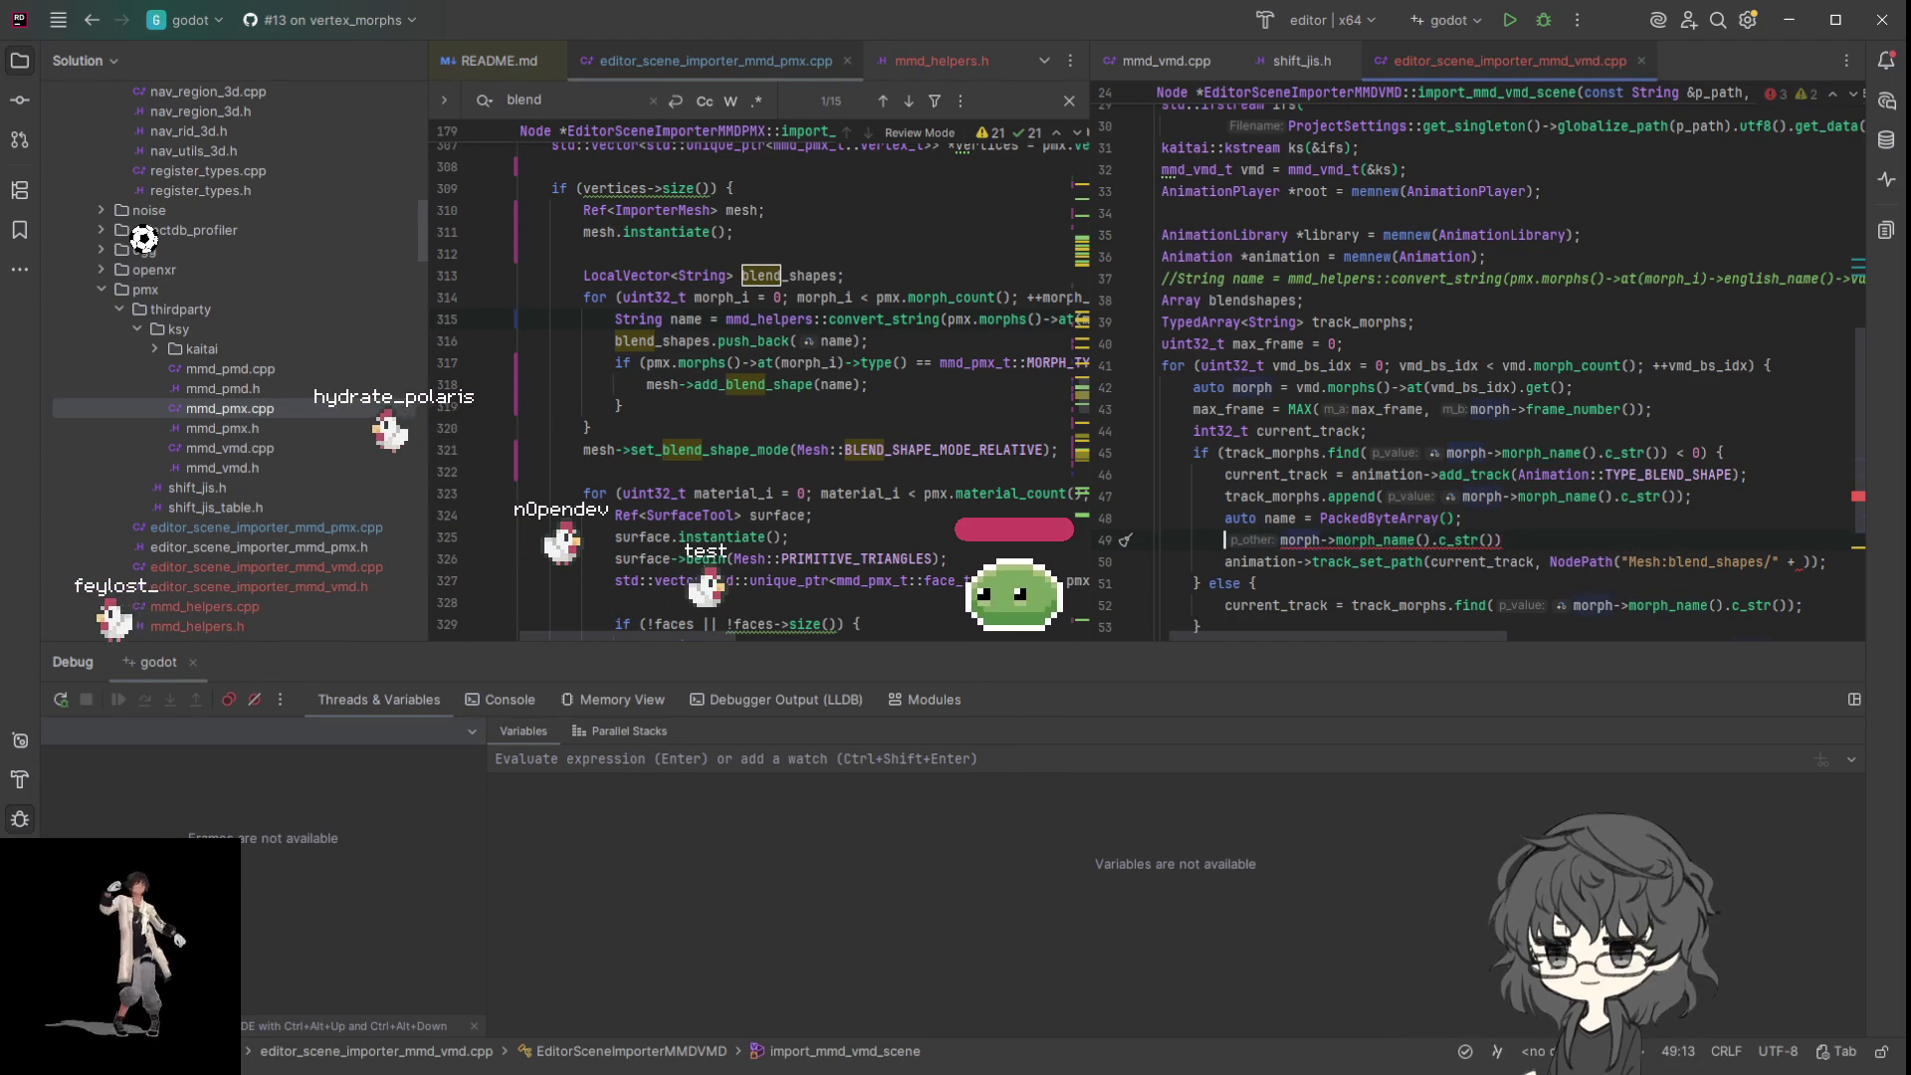
pyautogui.click(1558, 525)
pyautogui.press('Down')
pyautogui.press('BackSpace')
pyautogui.press('BackSpace')
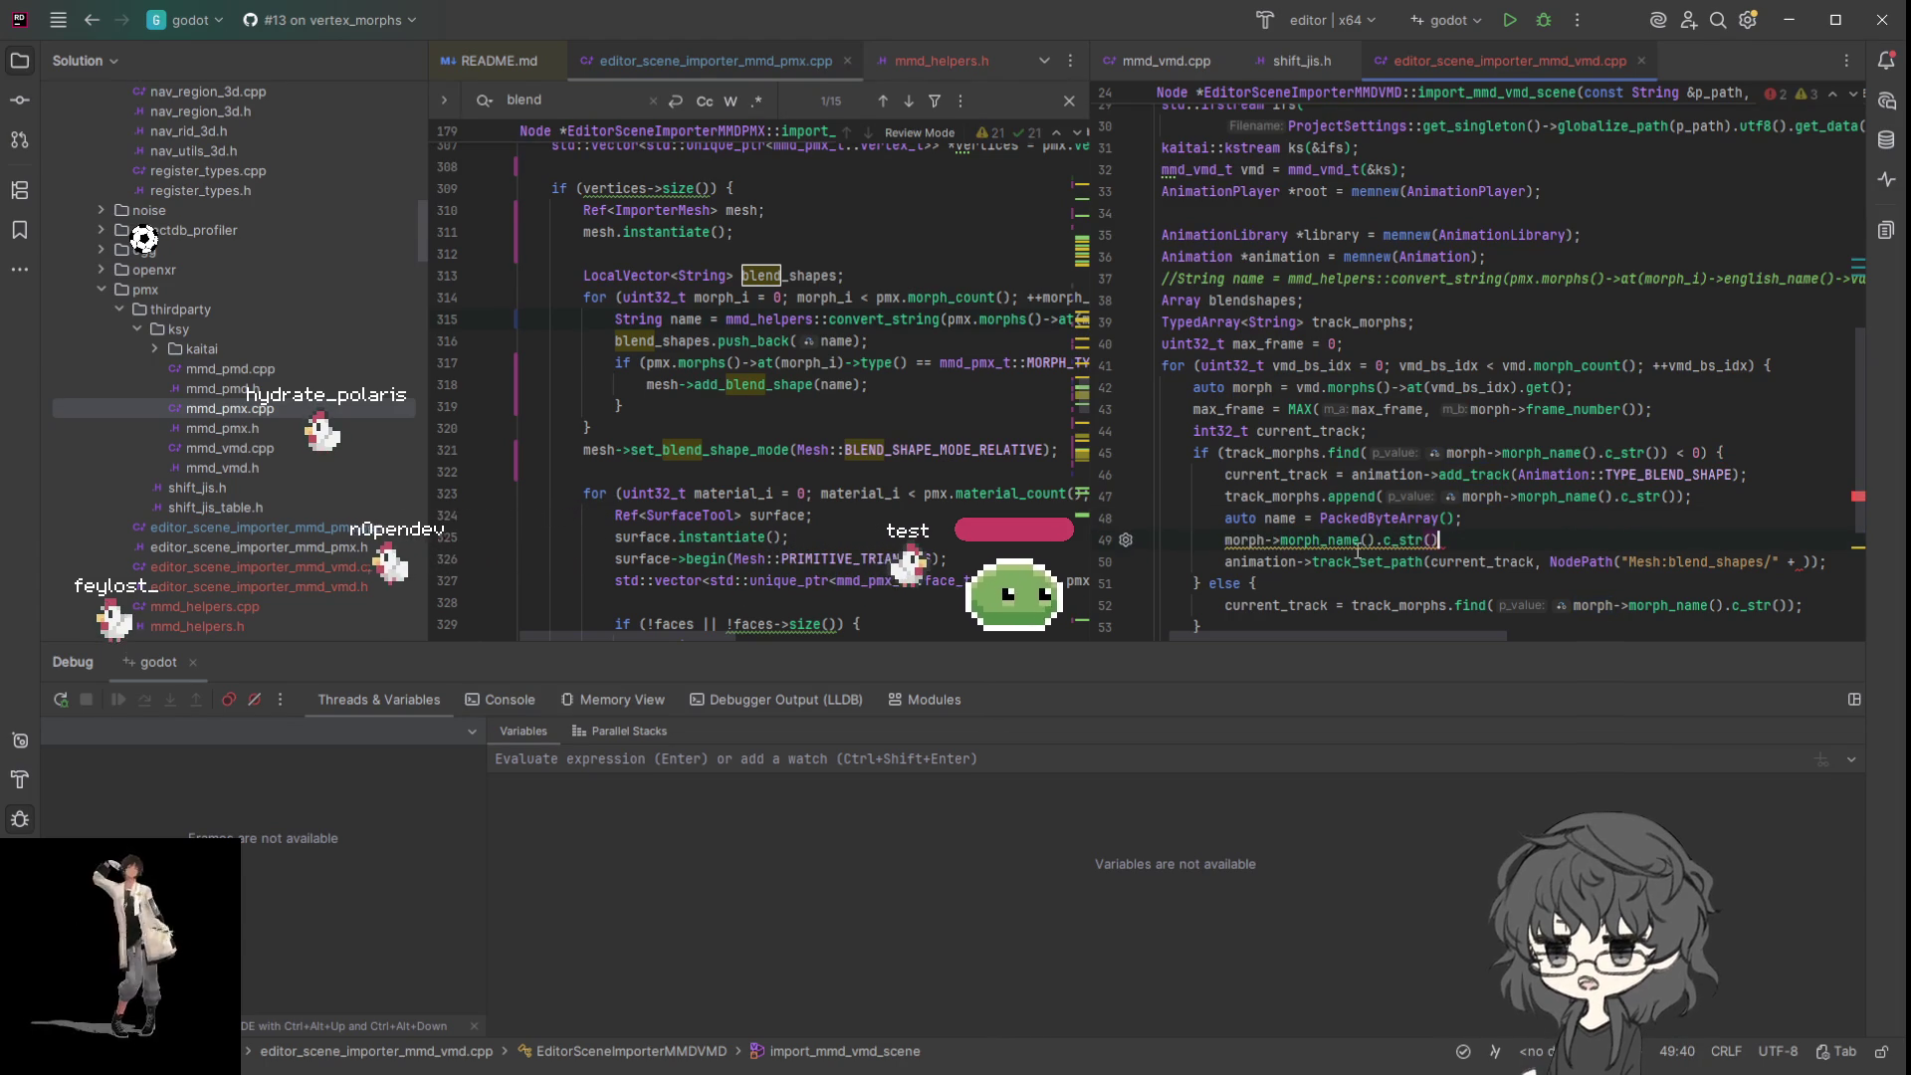
# - Move the morph name expression into the blend_shapes track_set_path, wrapped in String() with closing parenthesis
pyautogui.keyDown('shift'); pyautogui.click(1224, 541); pyautogui.keyUp('shift')
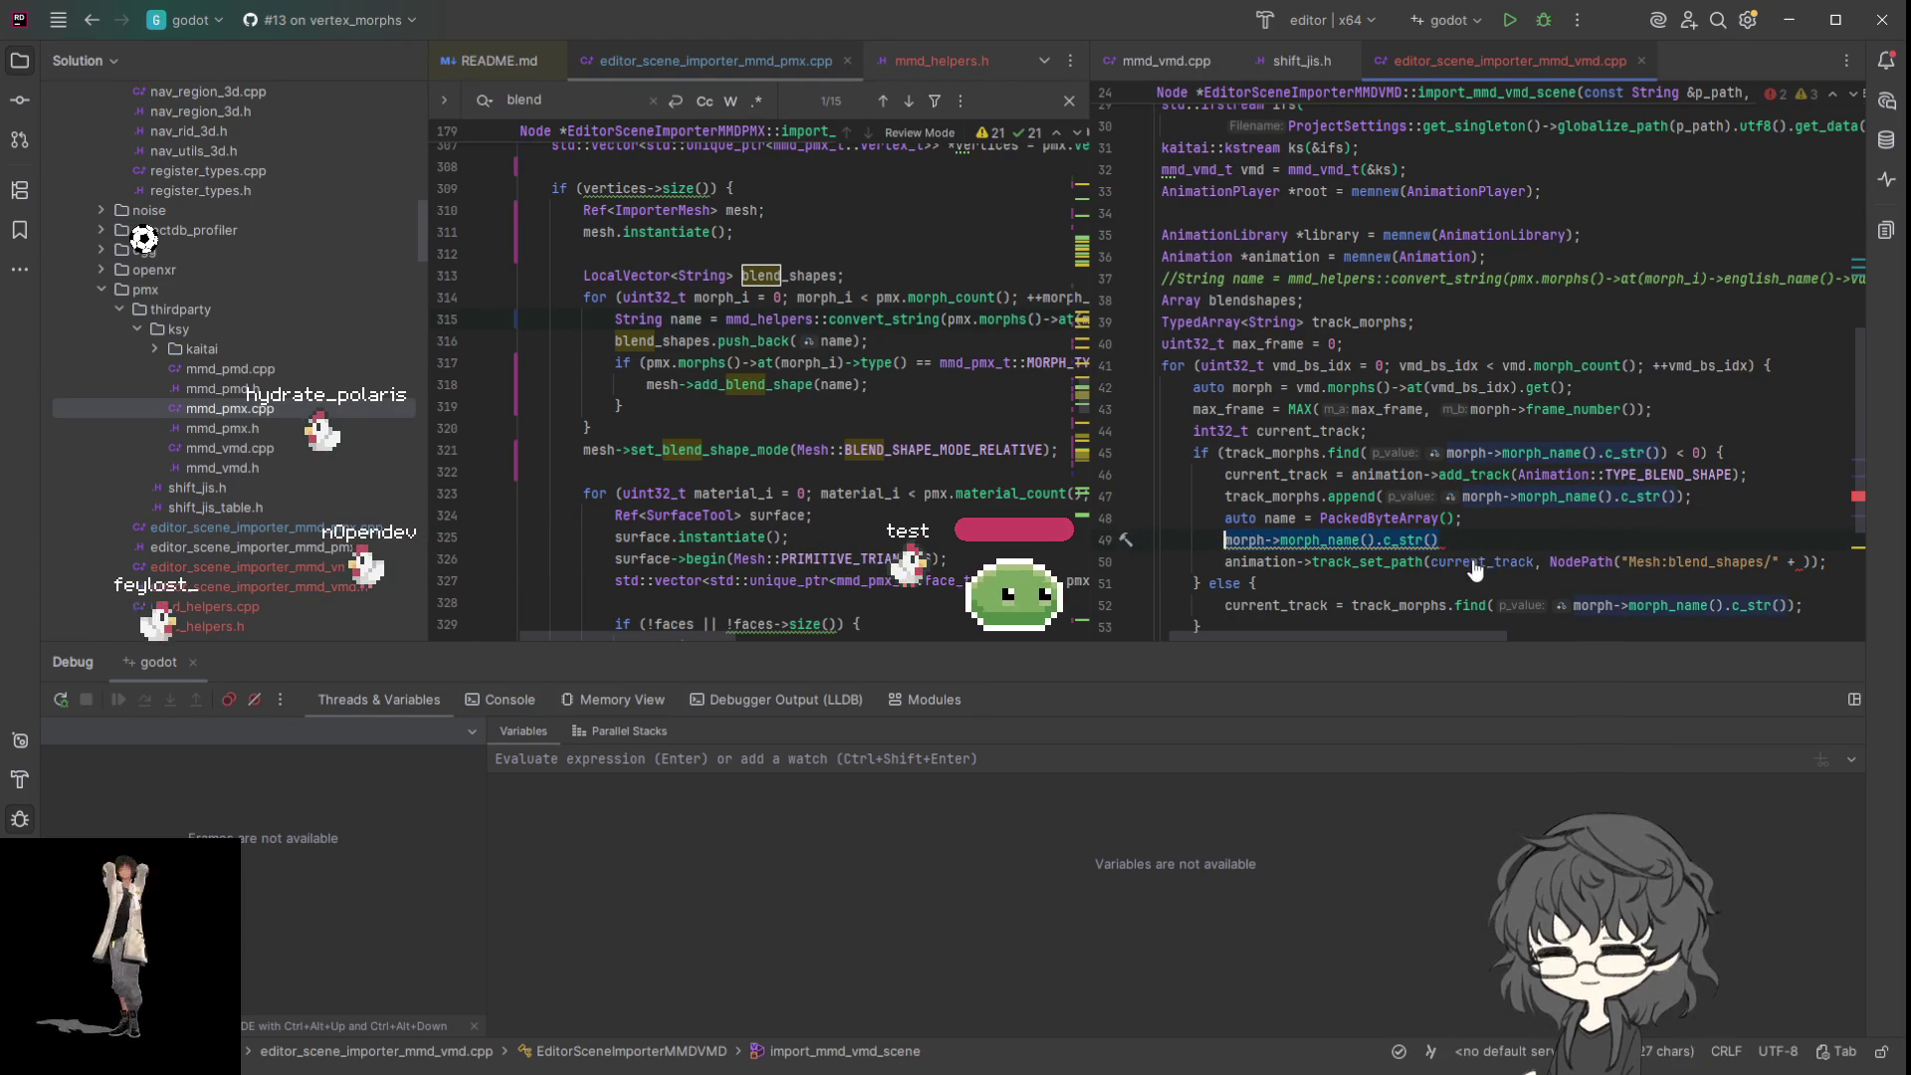
pyautogui.hotkey('ctrl', 'x')
pyautogui.click(1812, 563)
pyautogui.hotkey('ctrl', 'v')
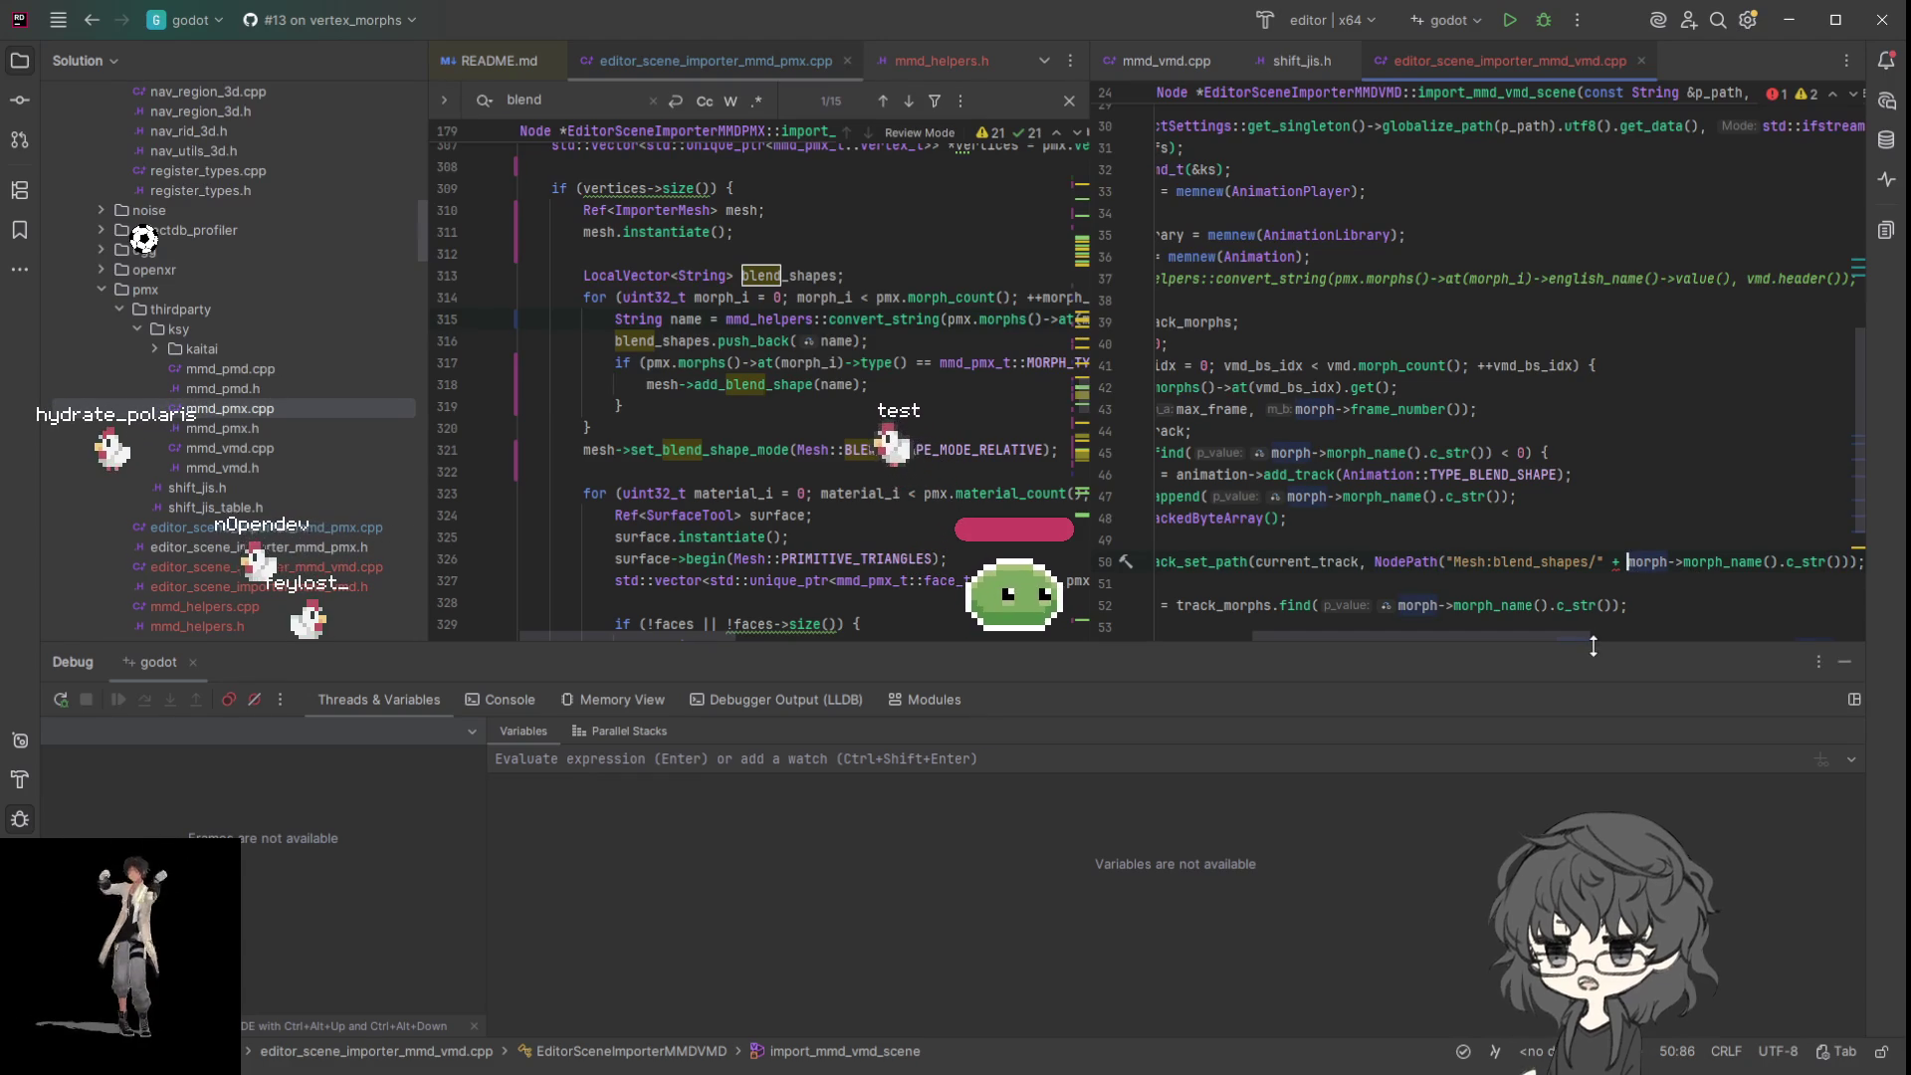
pyautogui.write('String')
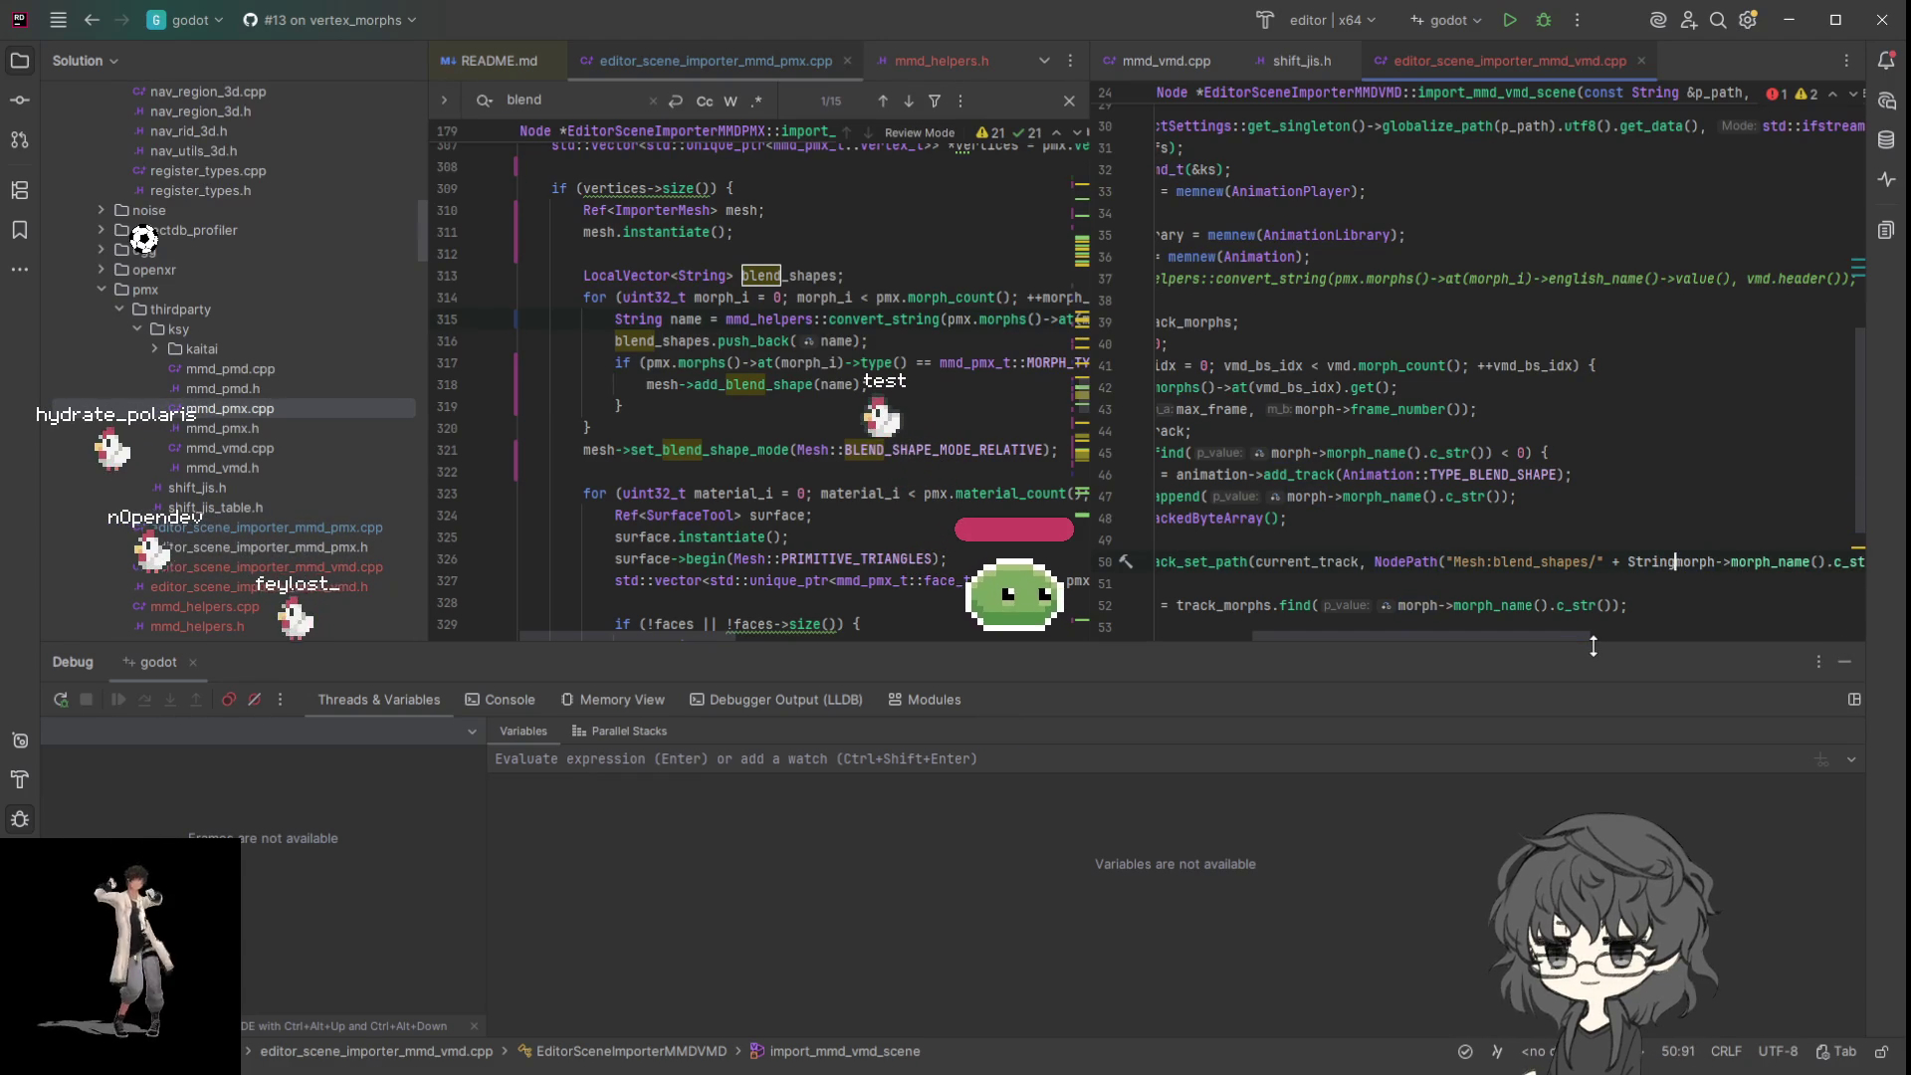
pyautogui.write('(')
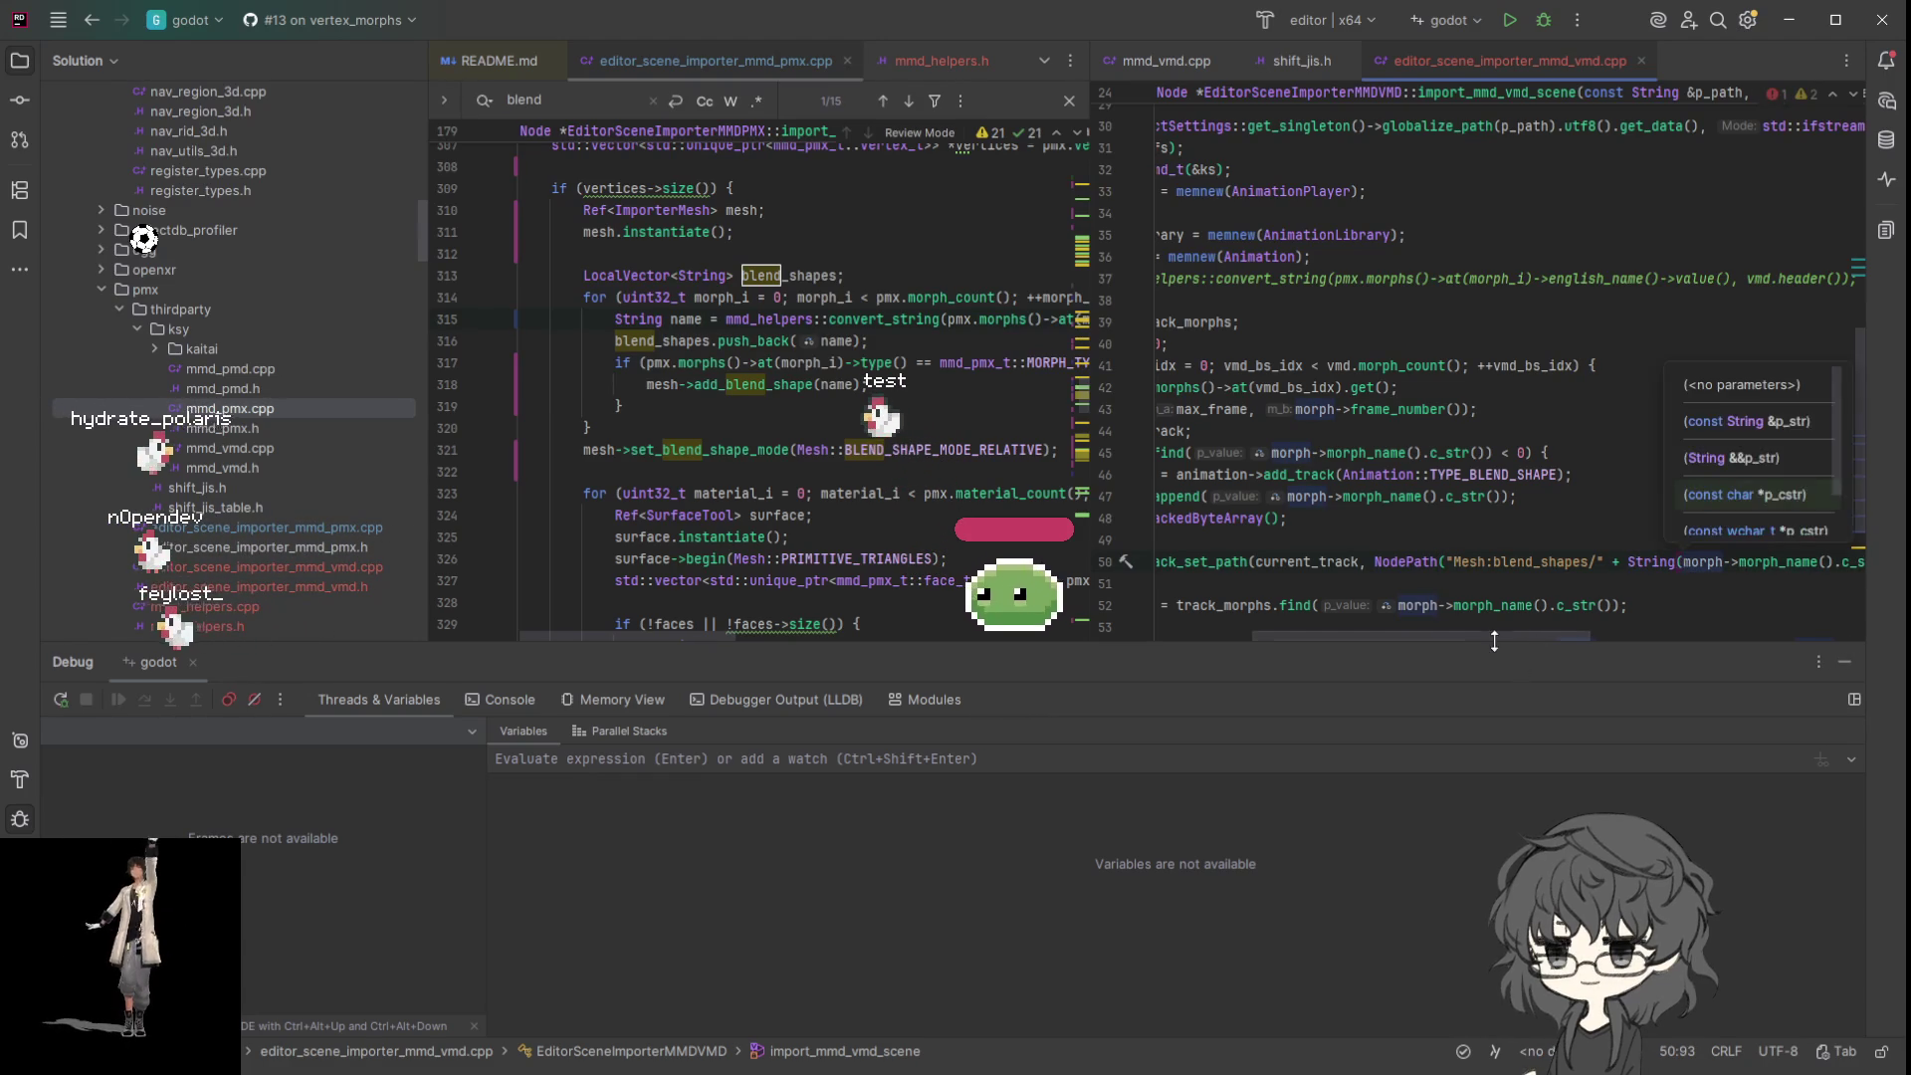
pyautogui.hscroll(5, 1706, 642)
pyautogui.press('End')
pyautogui.press('Left')
pyautogui.press('Left')
pyautogui.write(')')
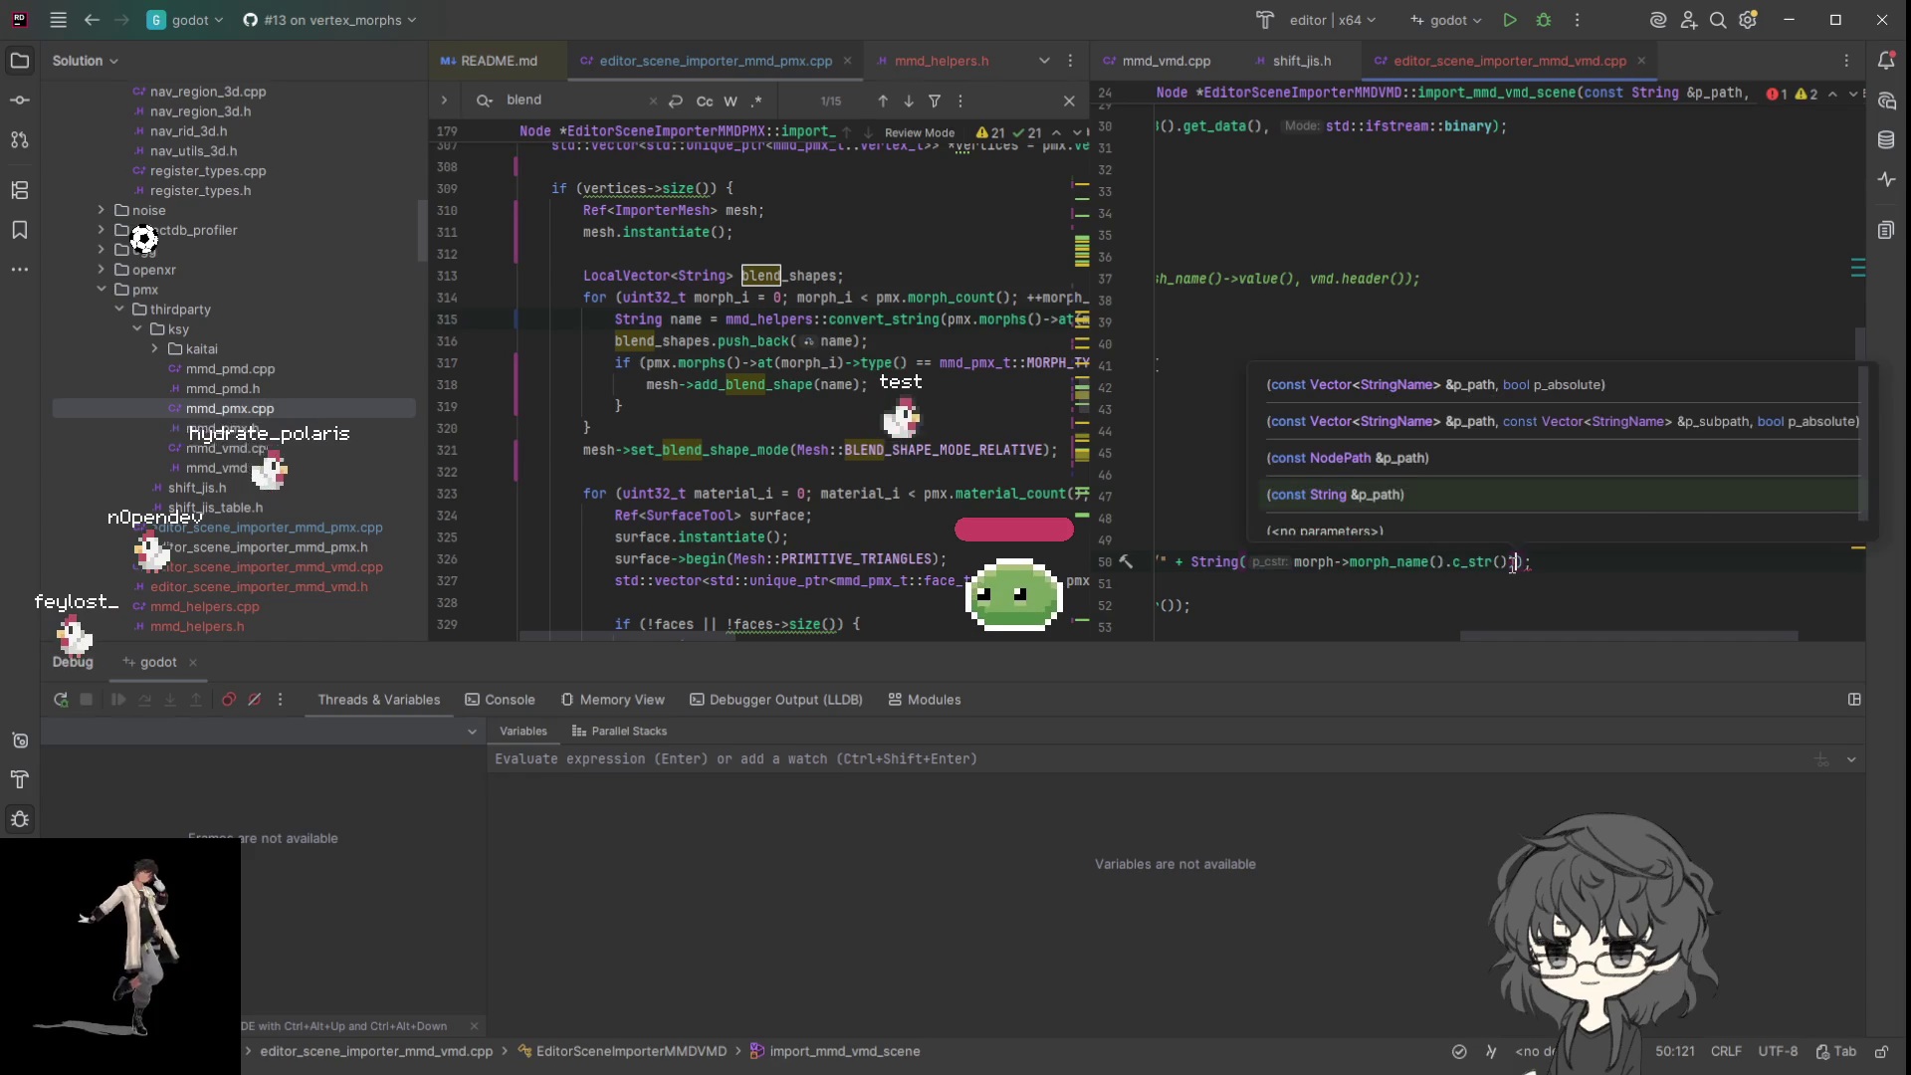
# - Delete the now-empty line 49
pyautogui.press('Escape')
pyautogui.hscroll(-5, 1162, 642)
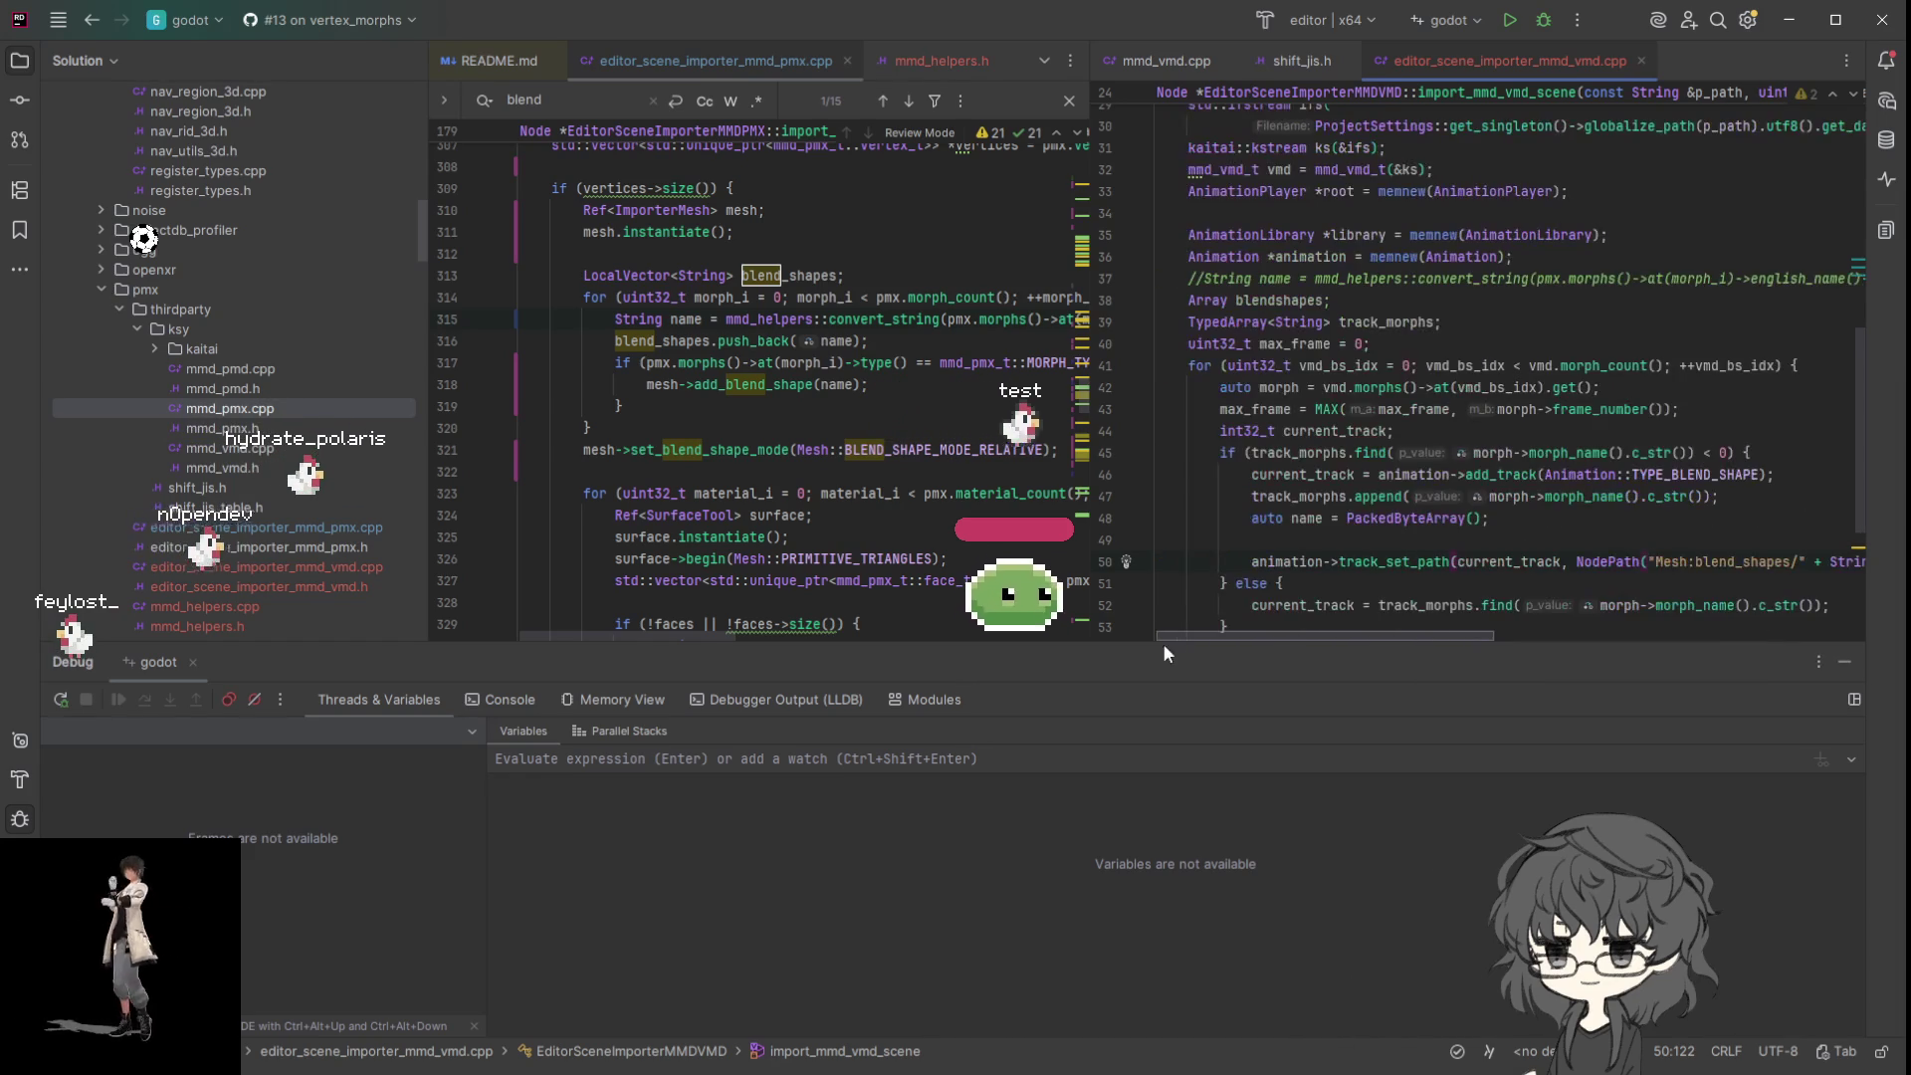
pyautogui.click(1401, 537)
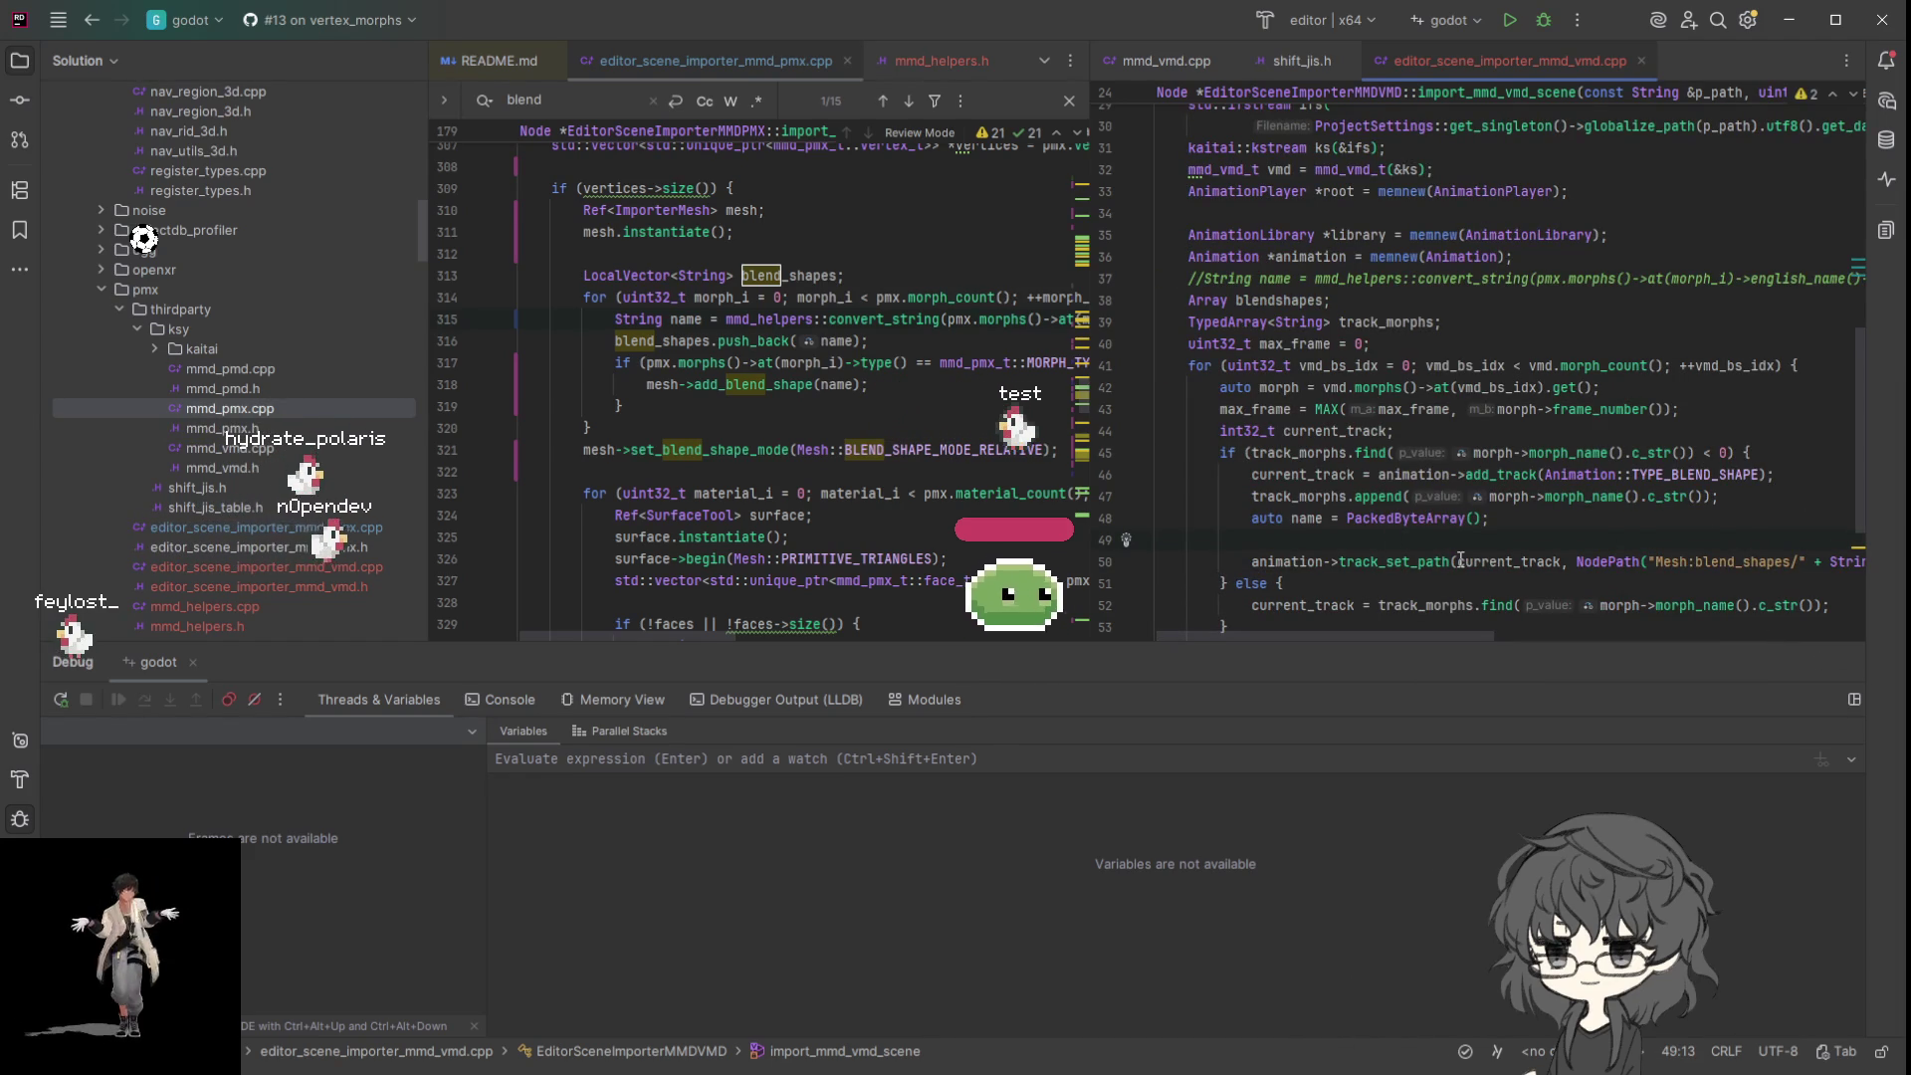
pyautogui.press('BackSpace')
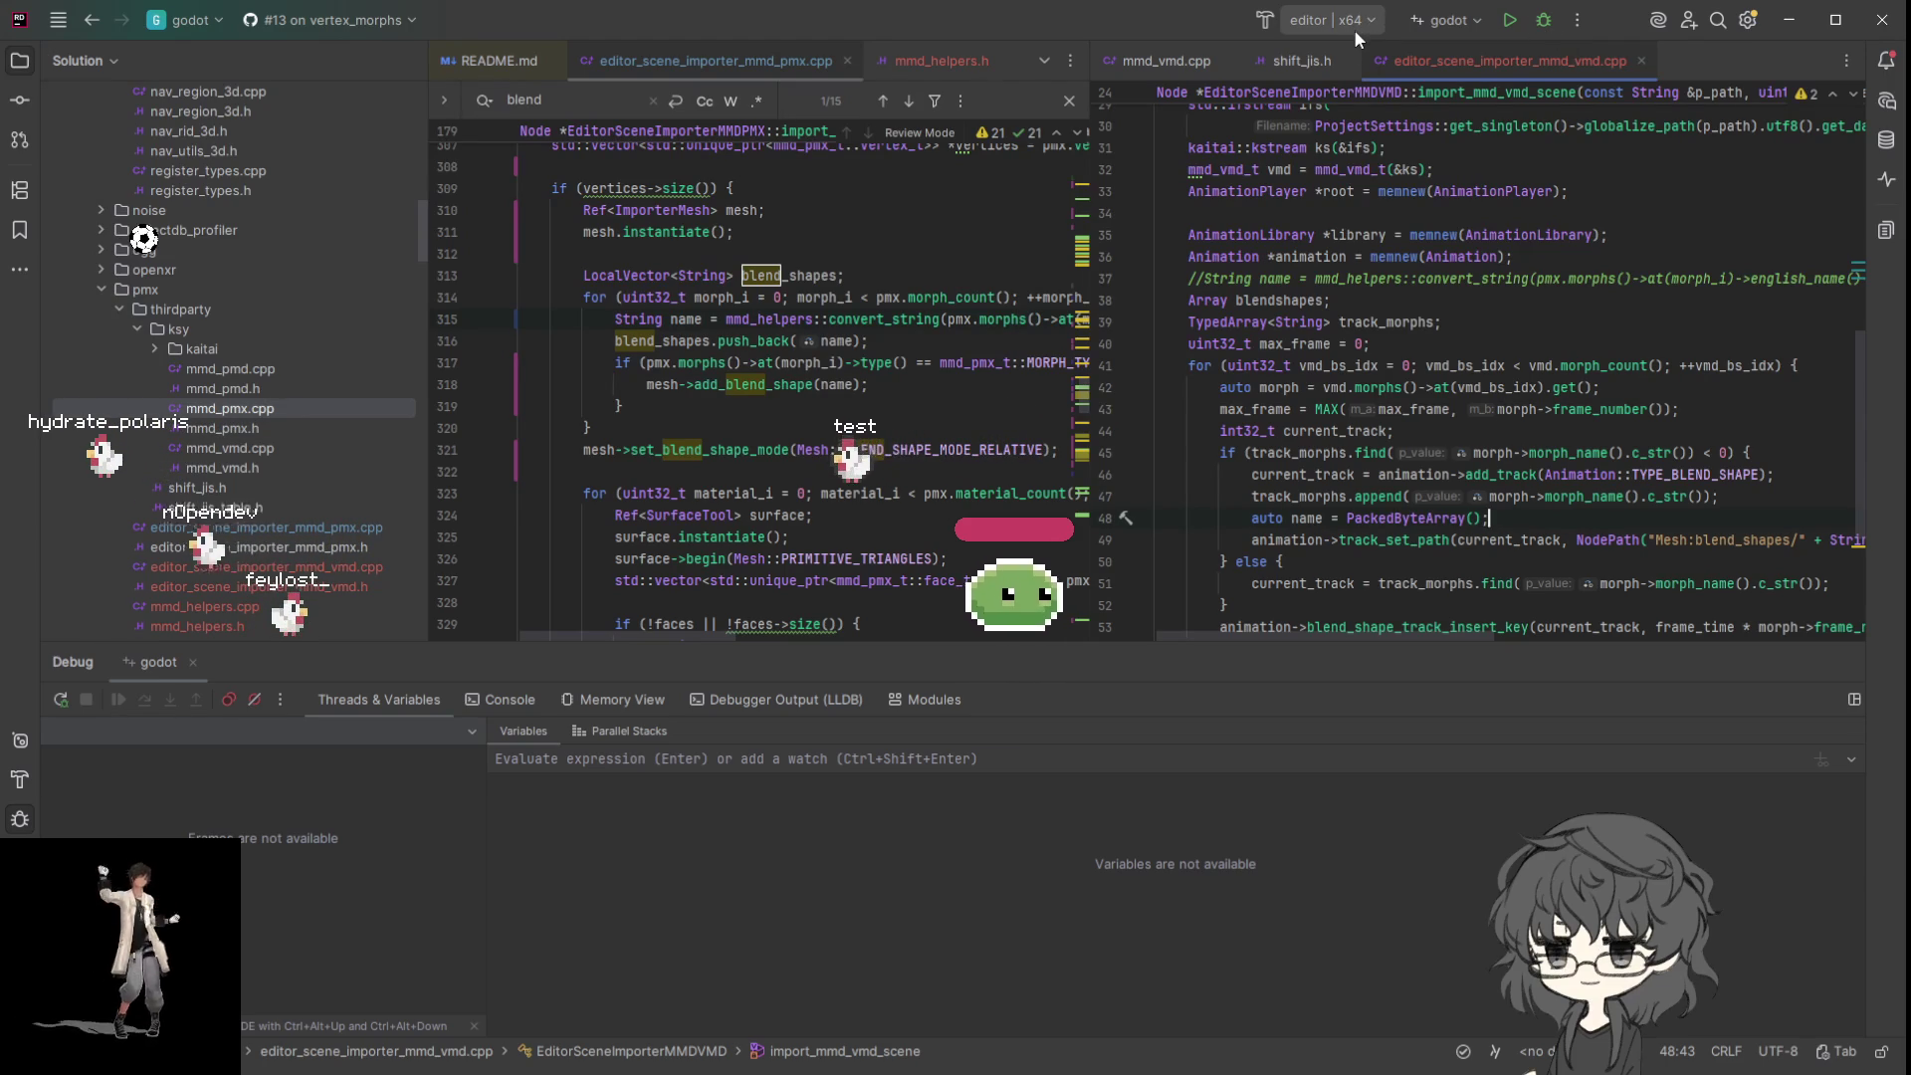
# - Build and debug-launch the godot configuration with the updated VMD importer
pyautogui.click(1544, 22)
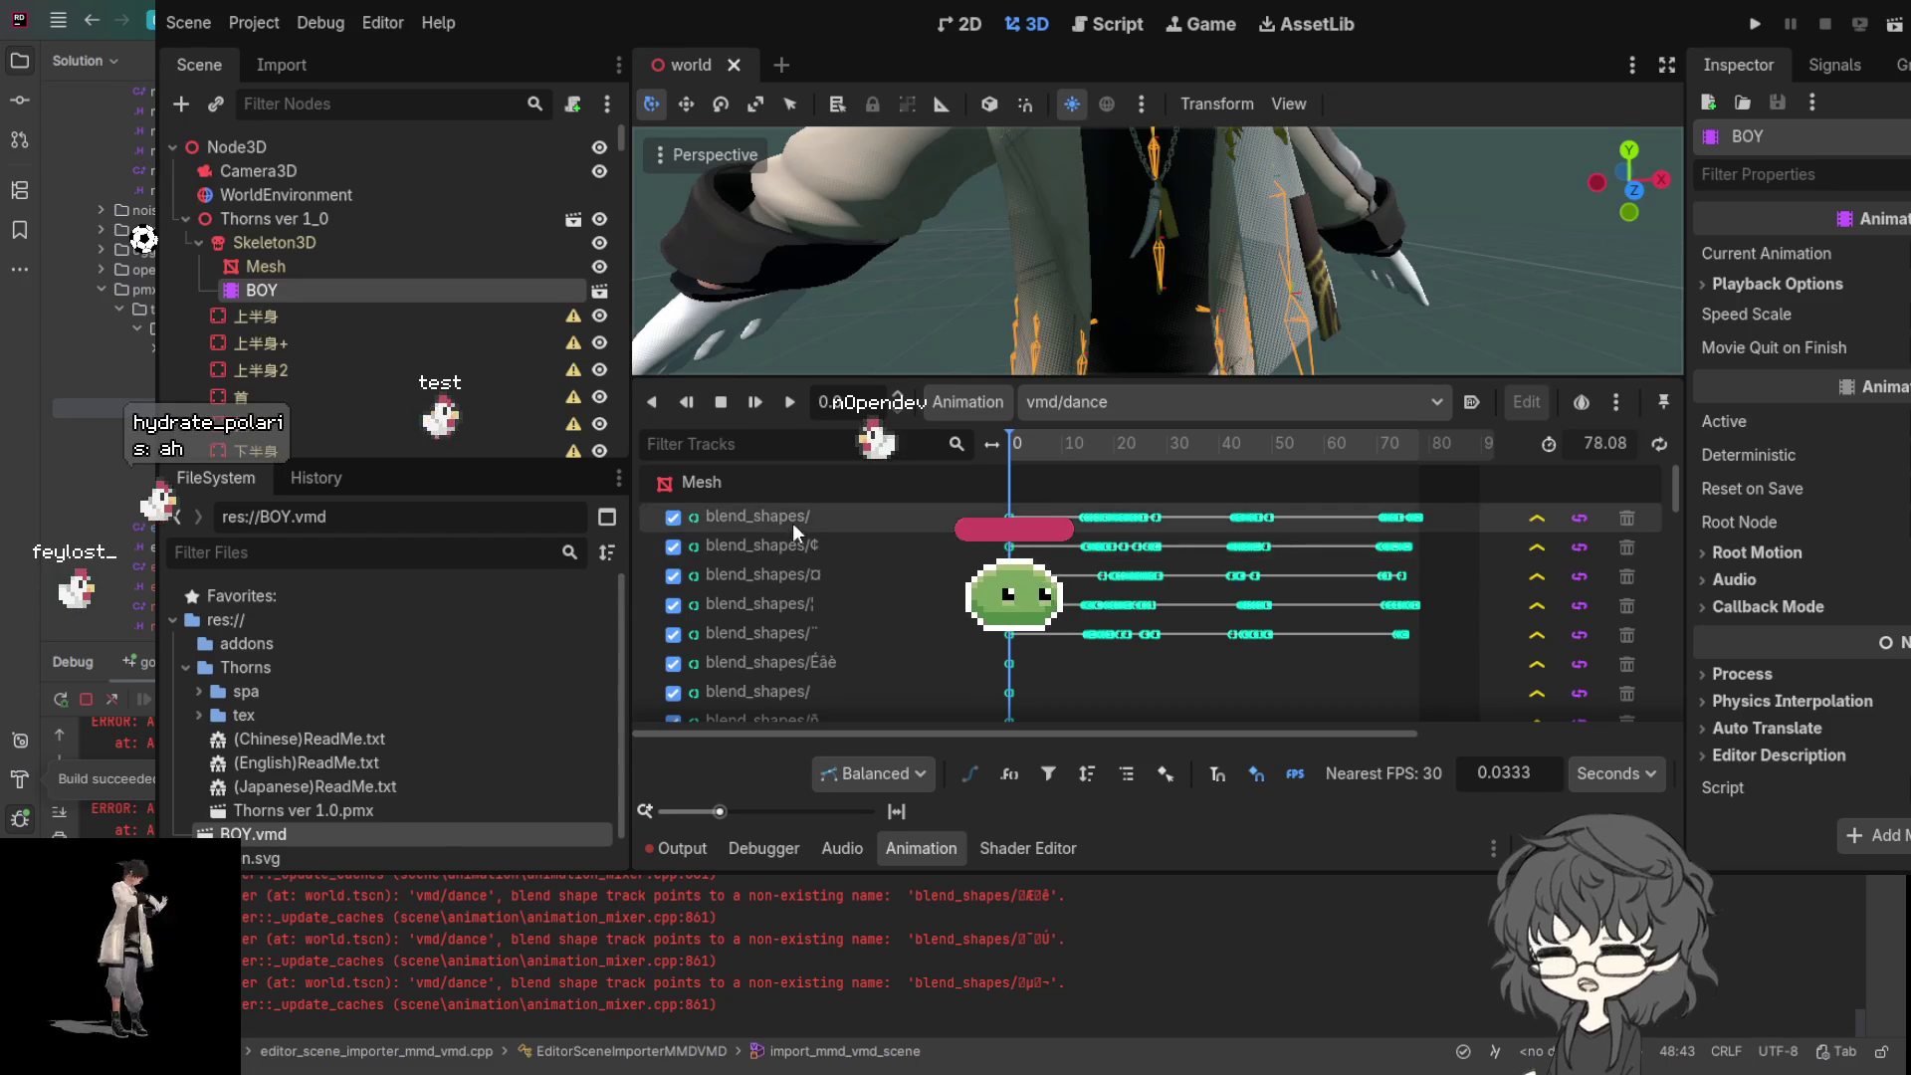
# - Scroll through the vmd/dance blend_shapes tracks to inspect their garbled names and errors
pyautogui.scroll(-5, 832, 522)
pyautogui.scroll(-5, 836, 522)
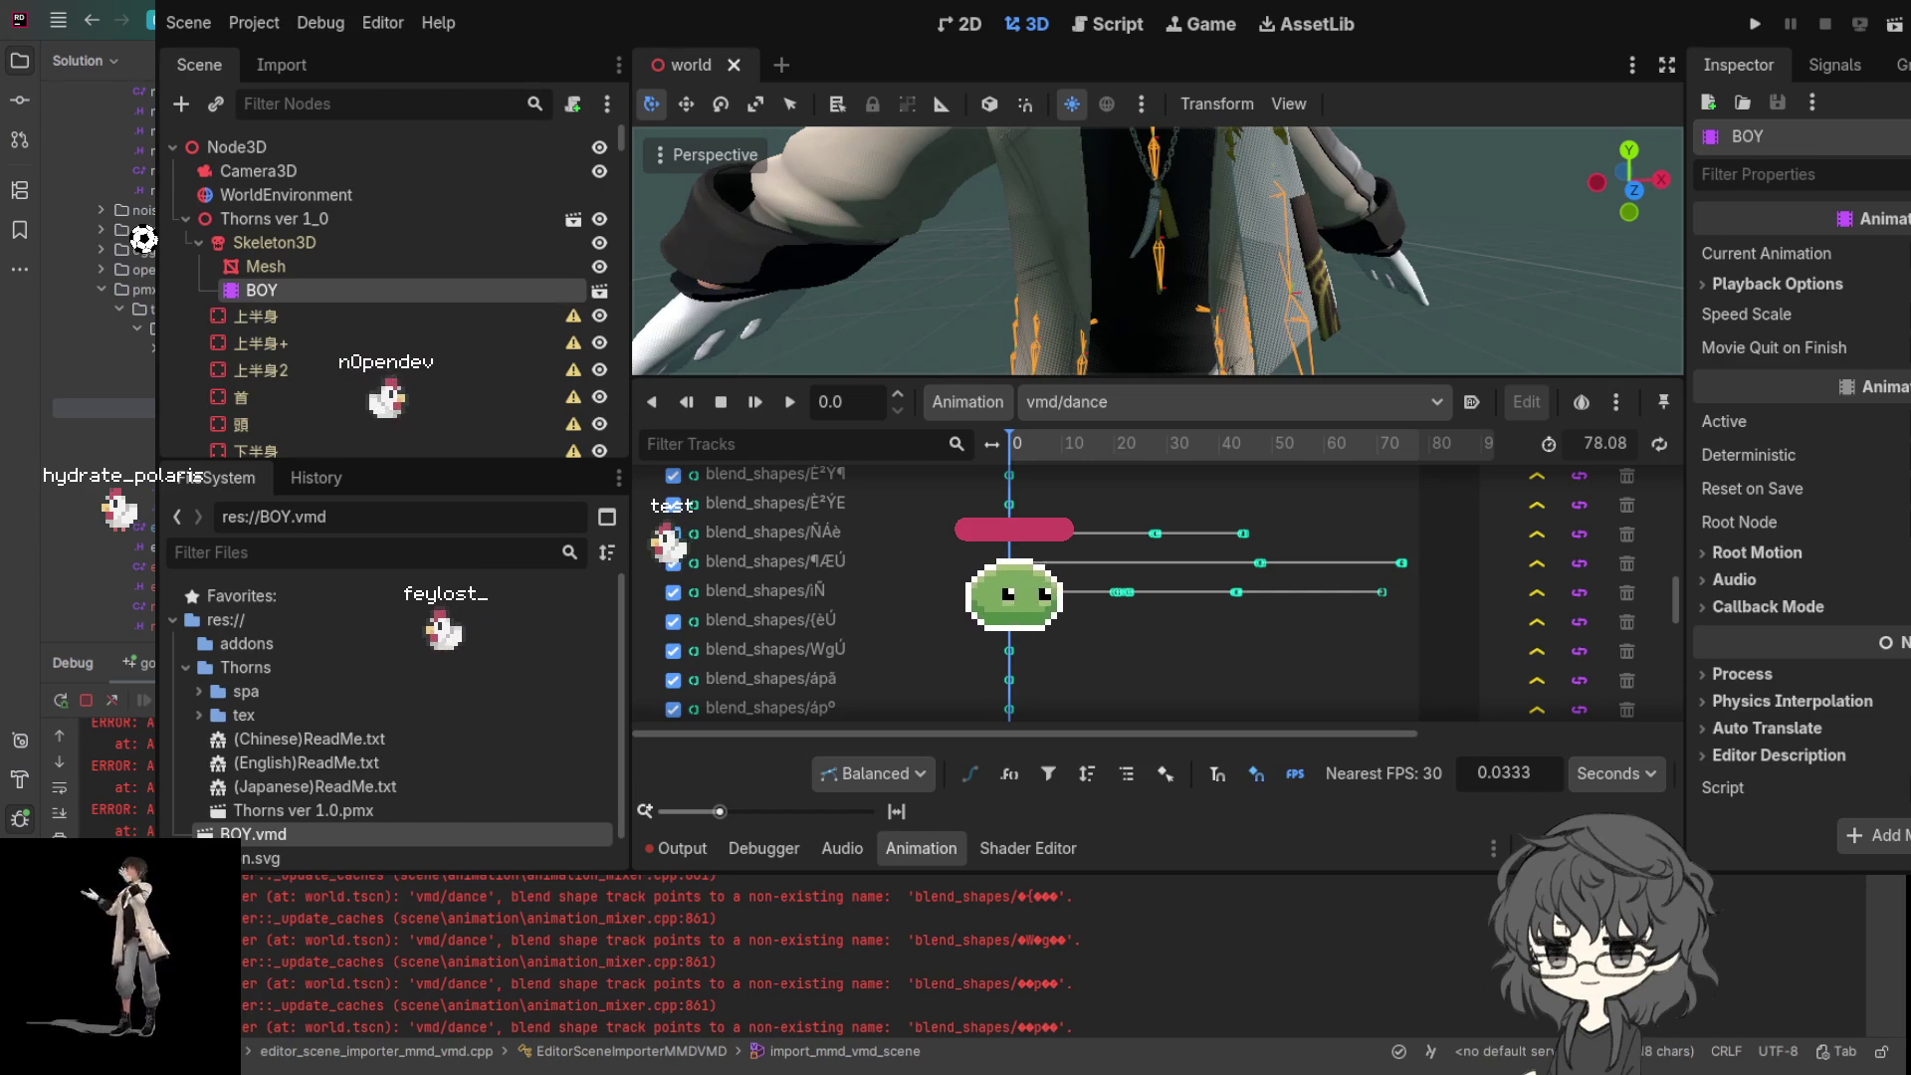
pyautogui.press('BackSpace')
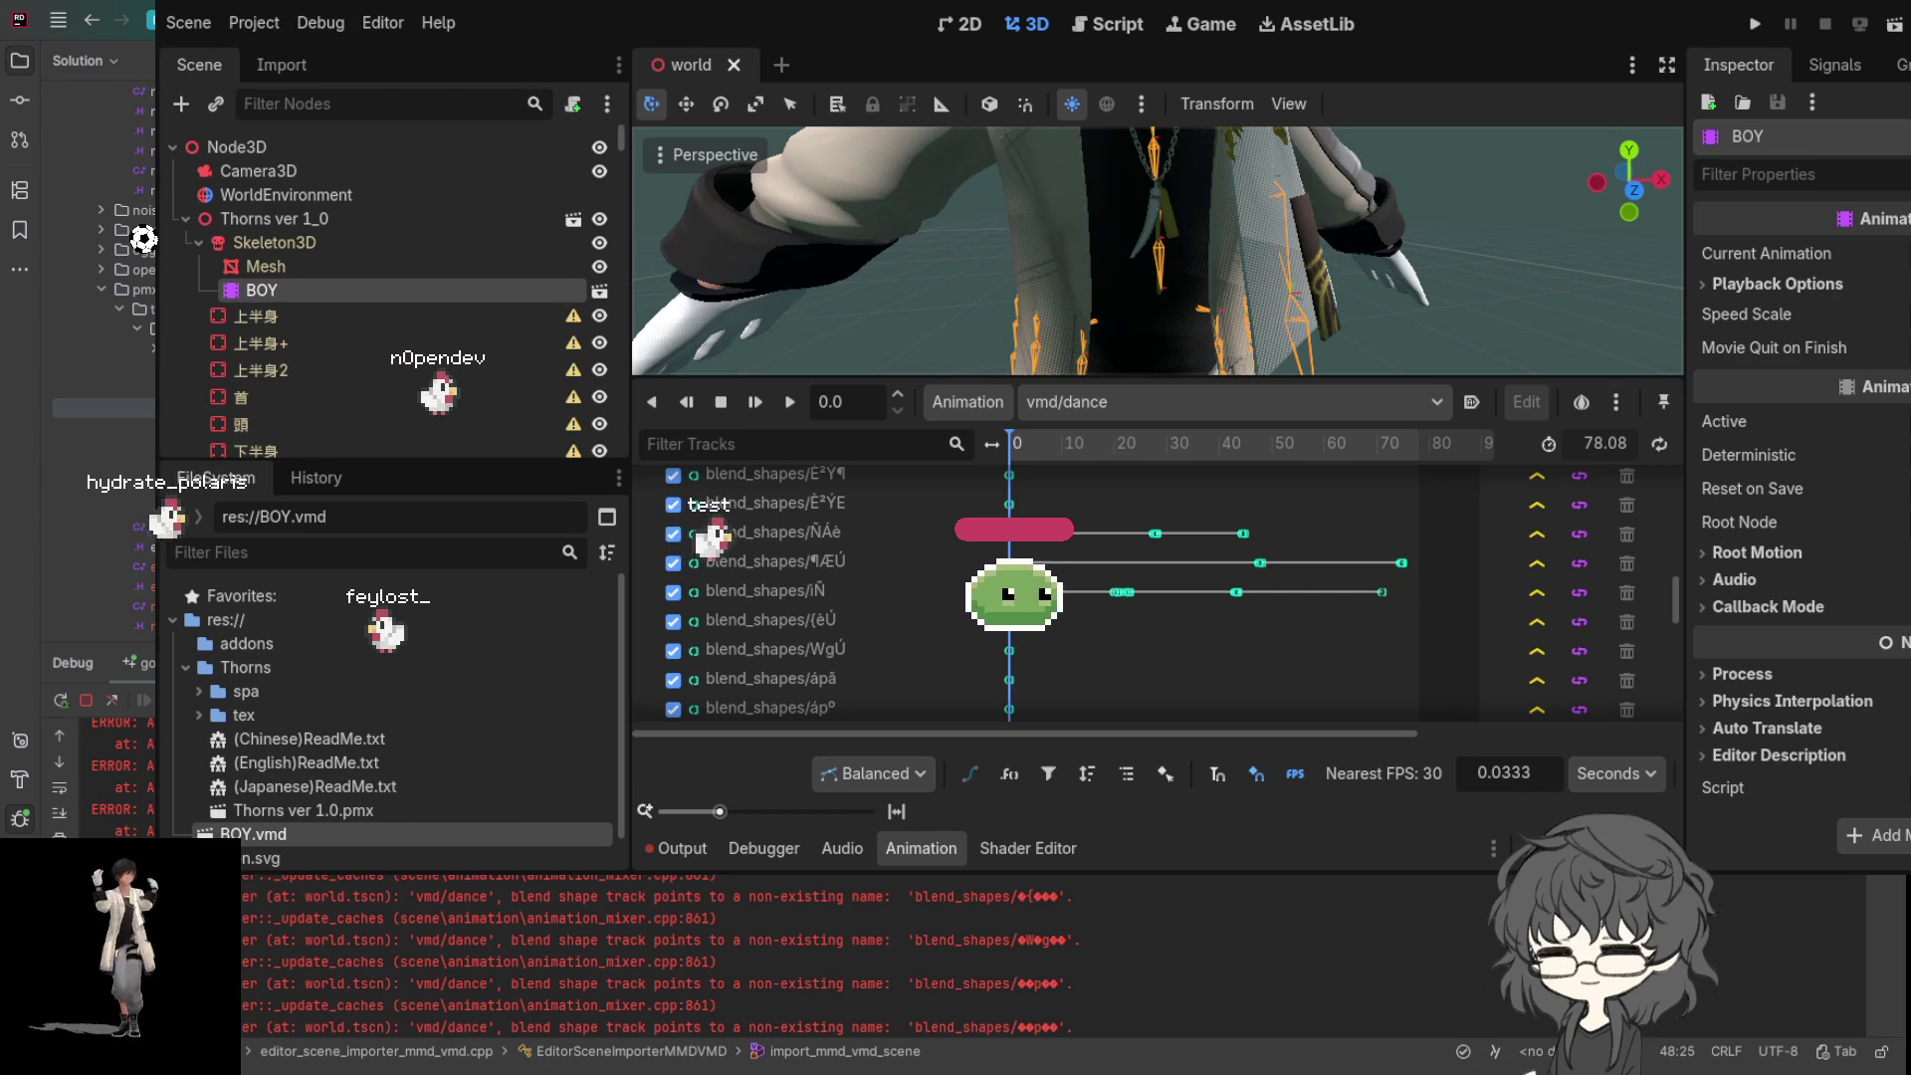
pyautogui.press('Down')
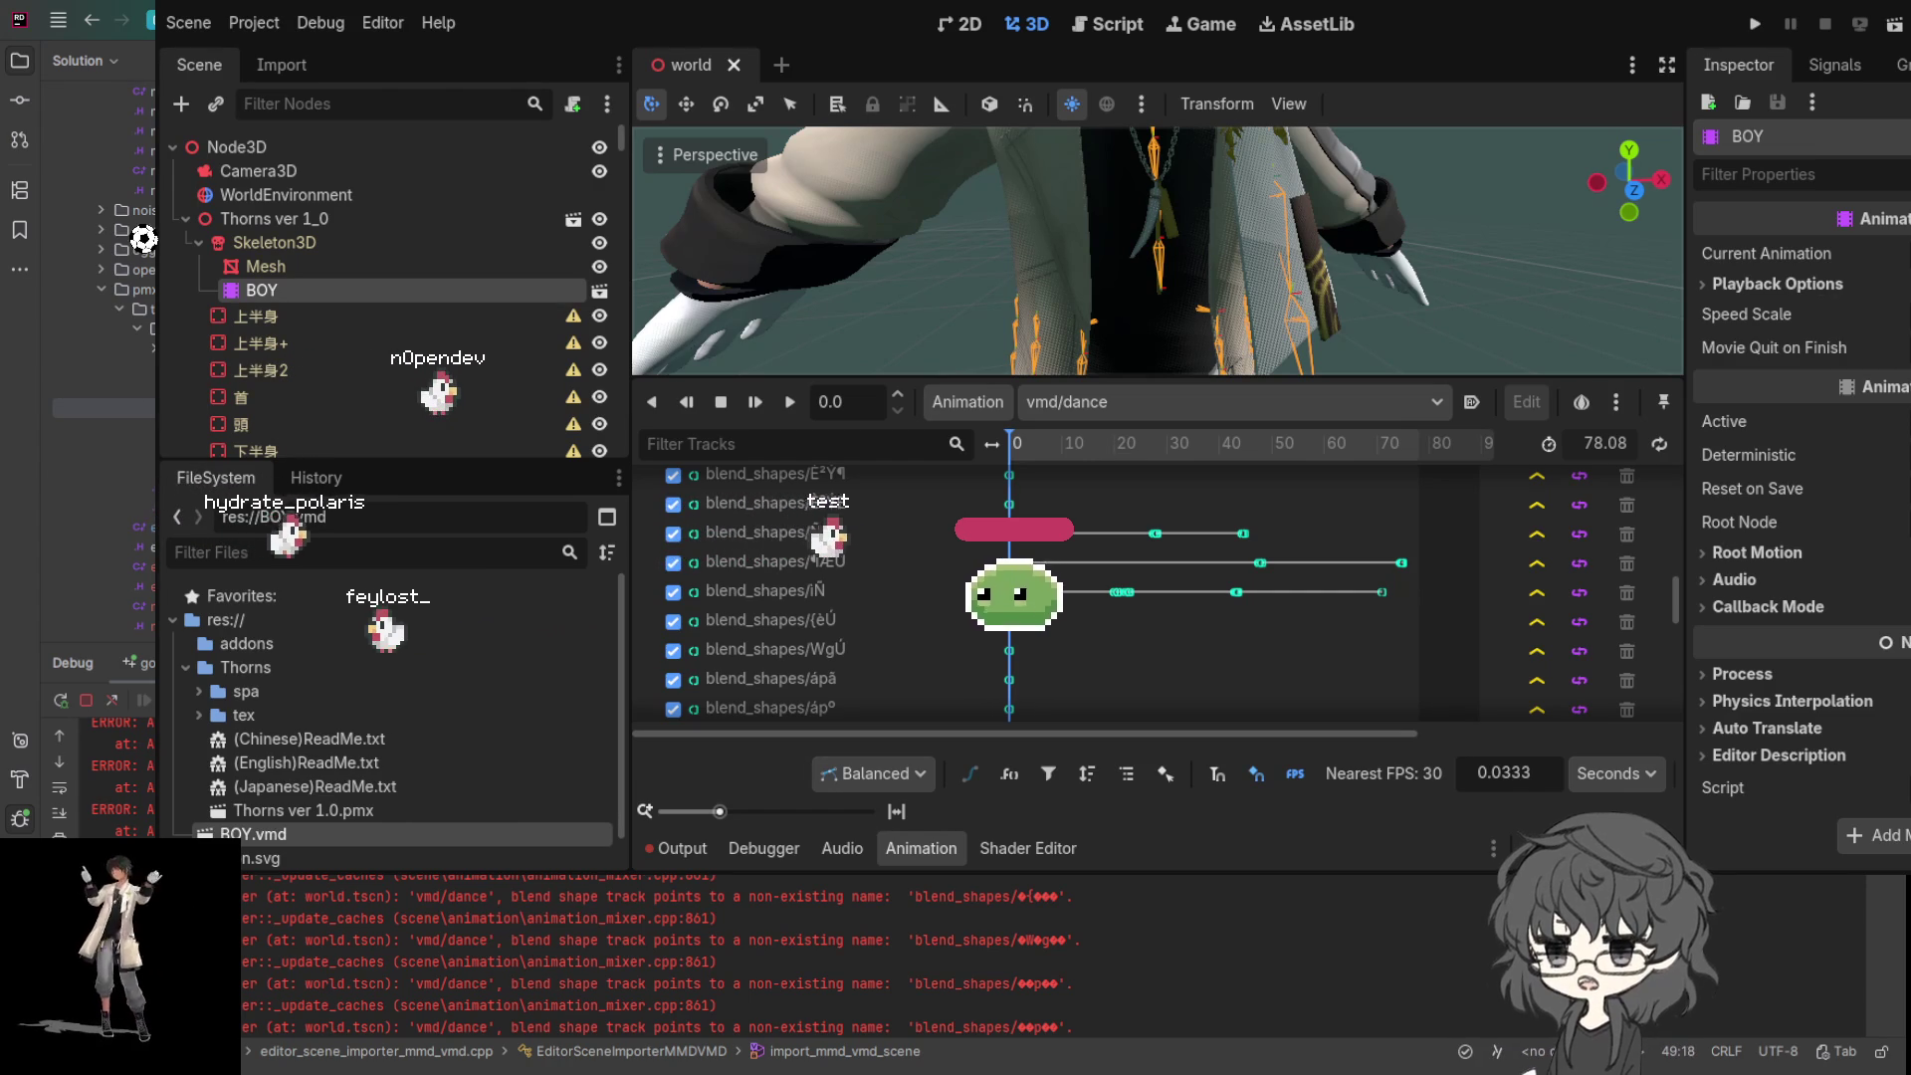
pyautogui.press('Right')
pyautogui.press('Right')
pyautogui.press('Right')
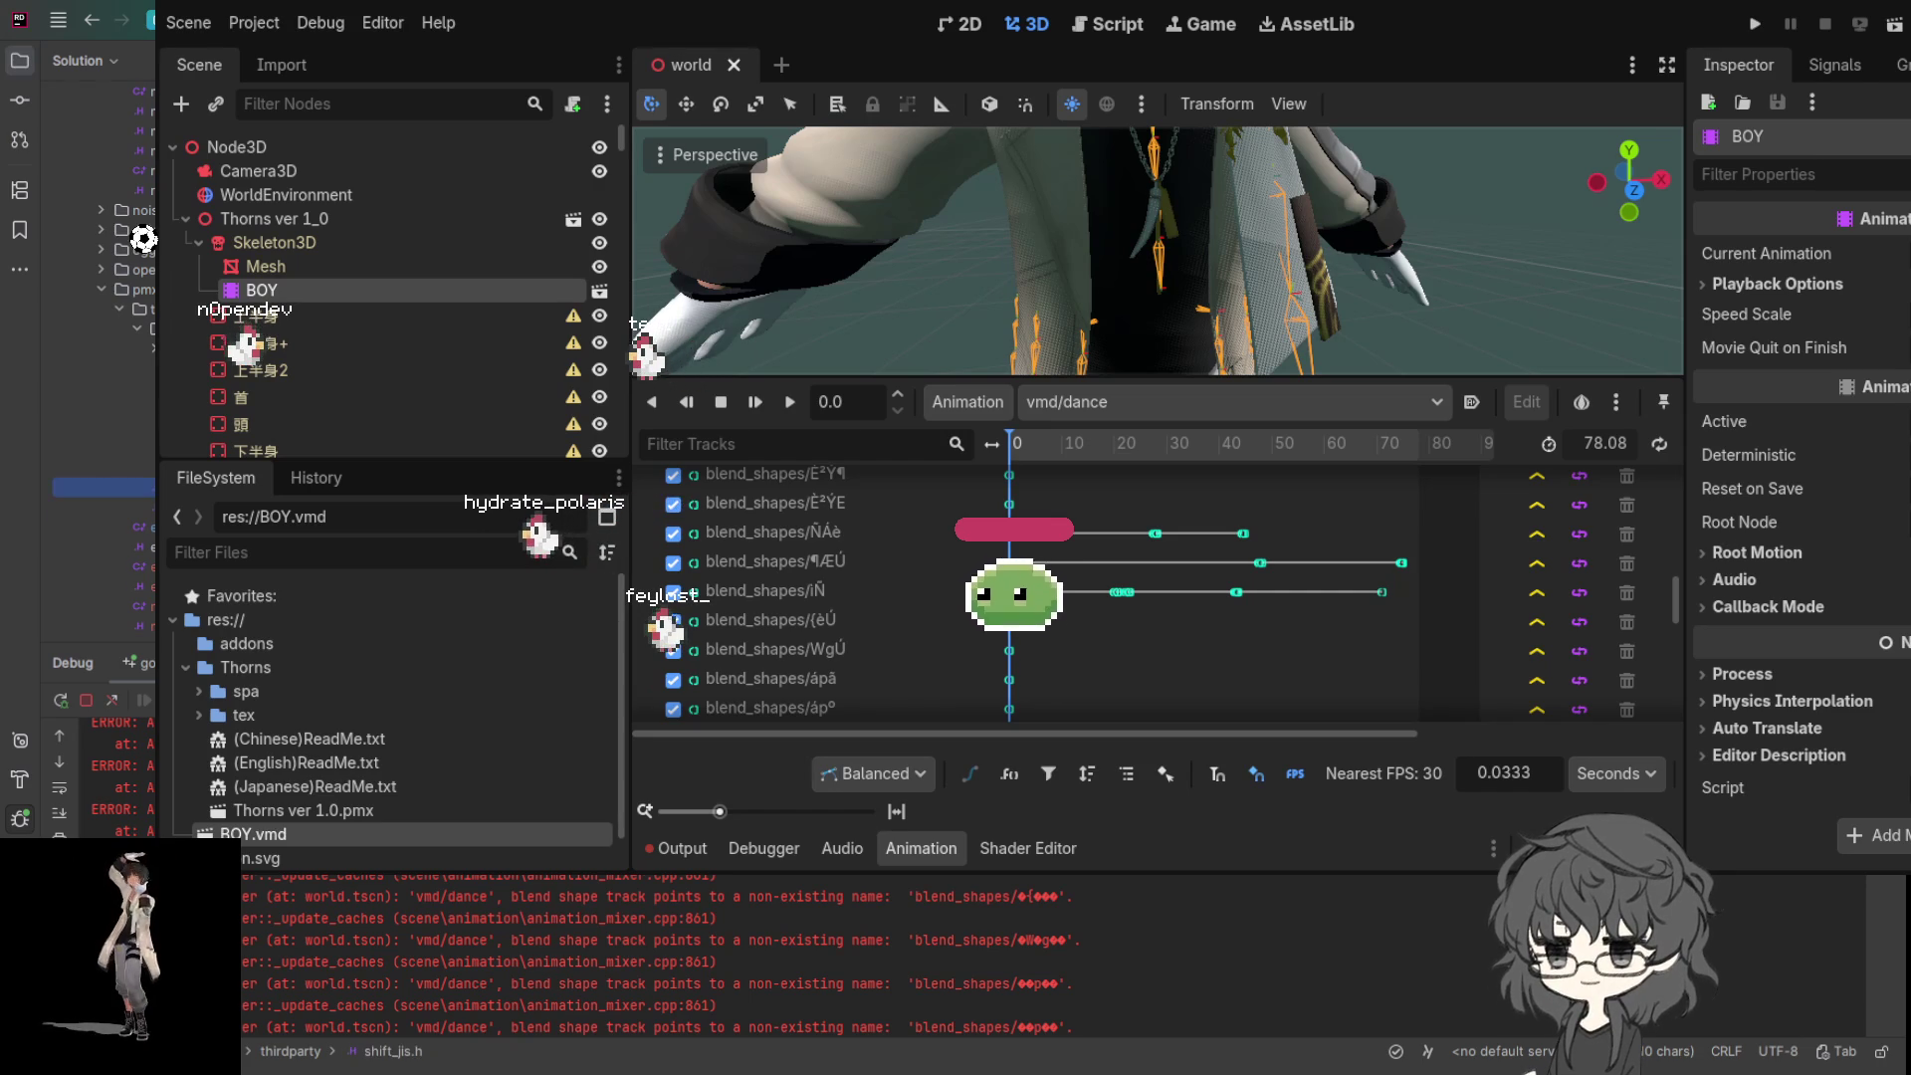
pyautogui.click(105, 506)
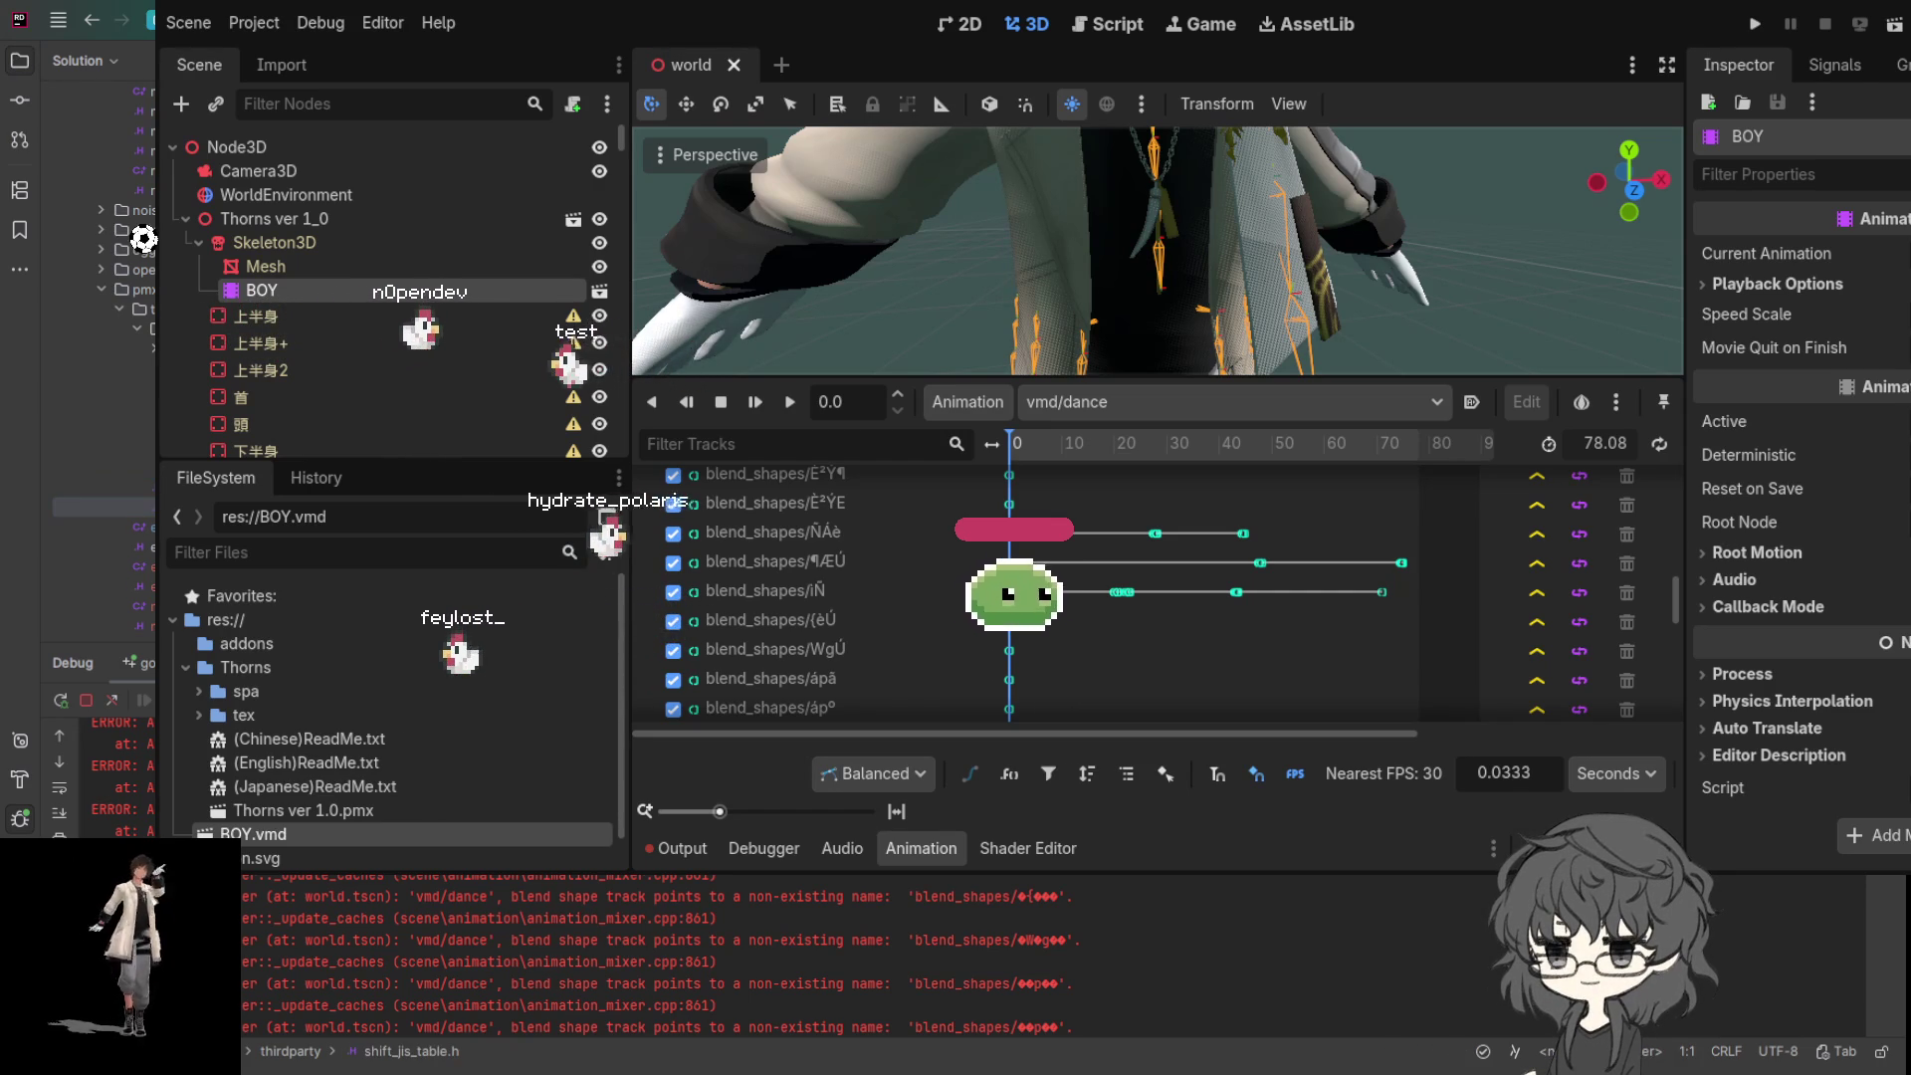
pyautogui.click(104, 486)
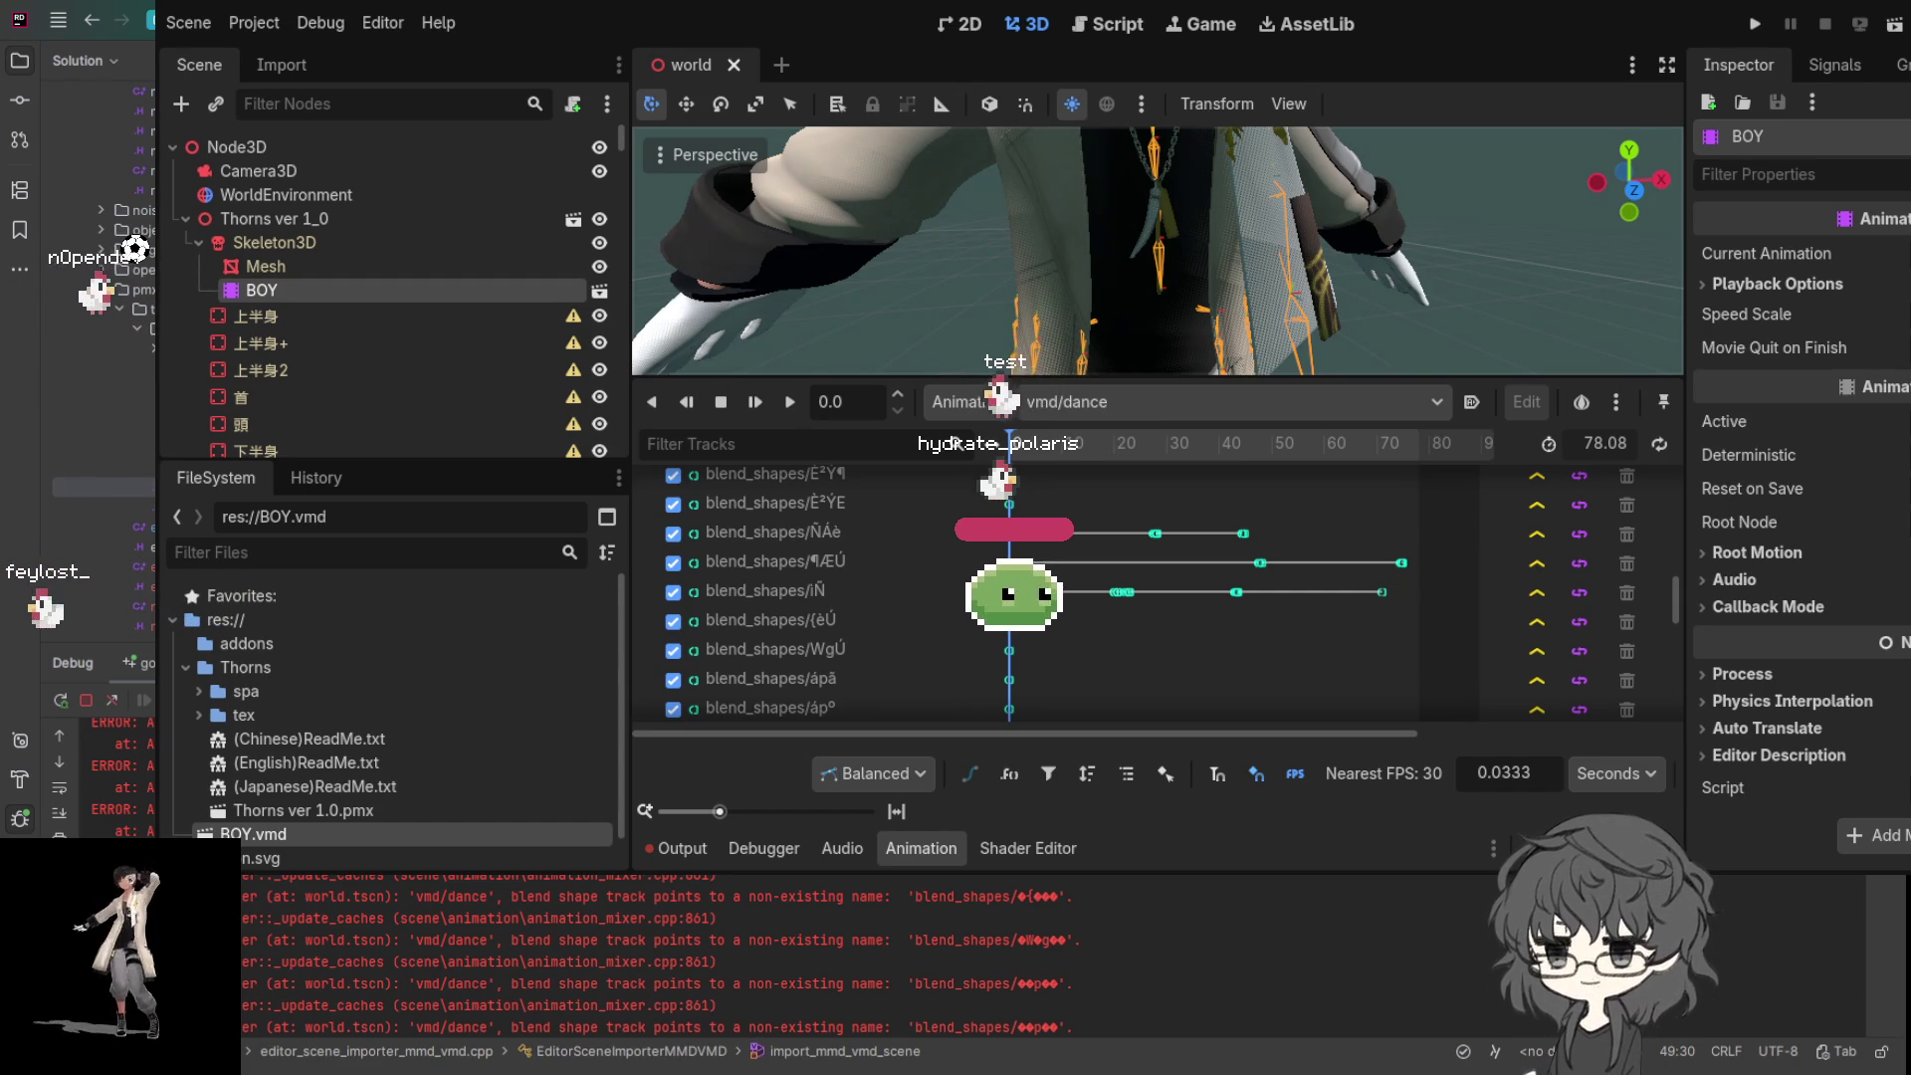
pyautogui.click(1678, 1051)
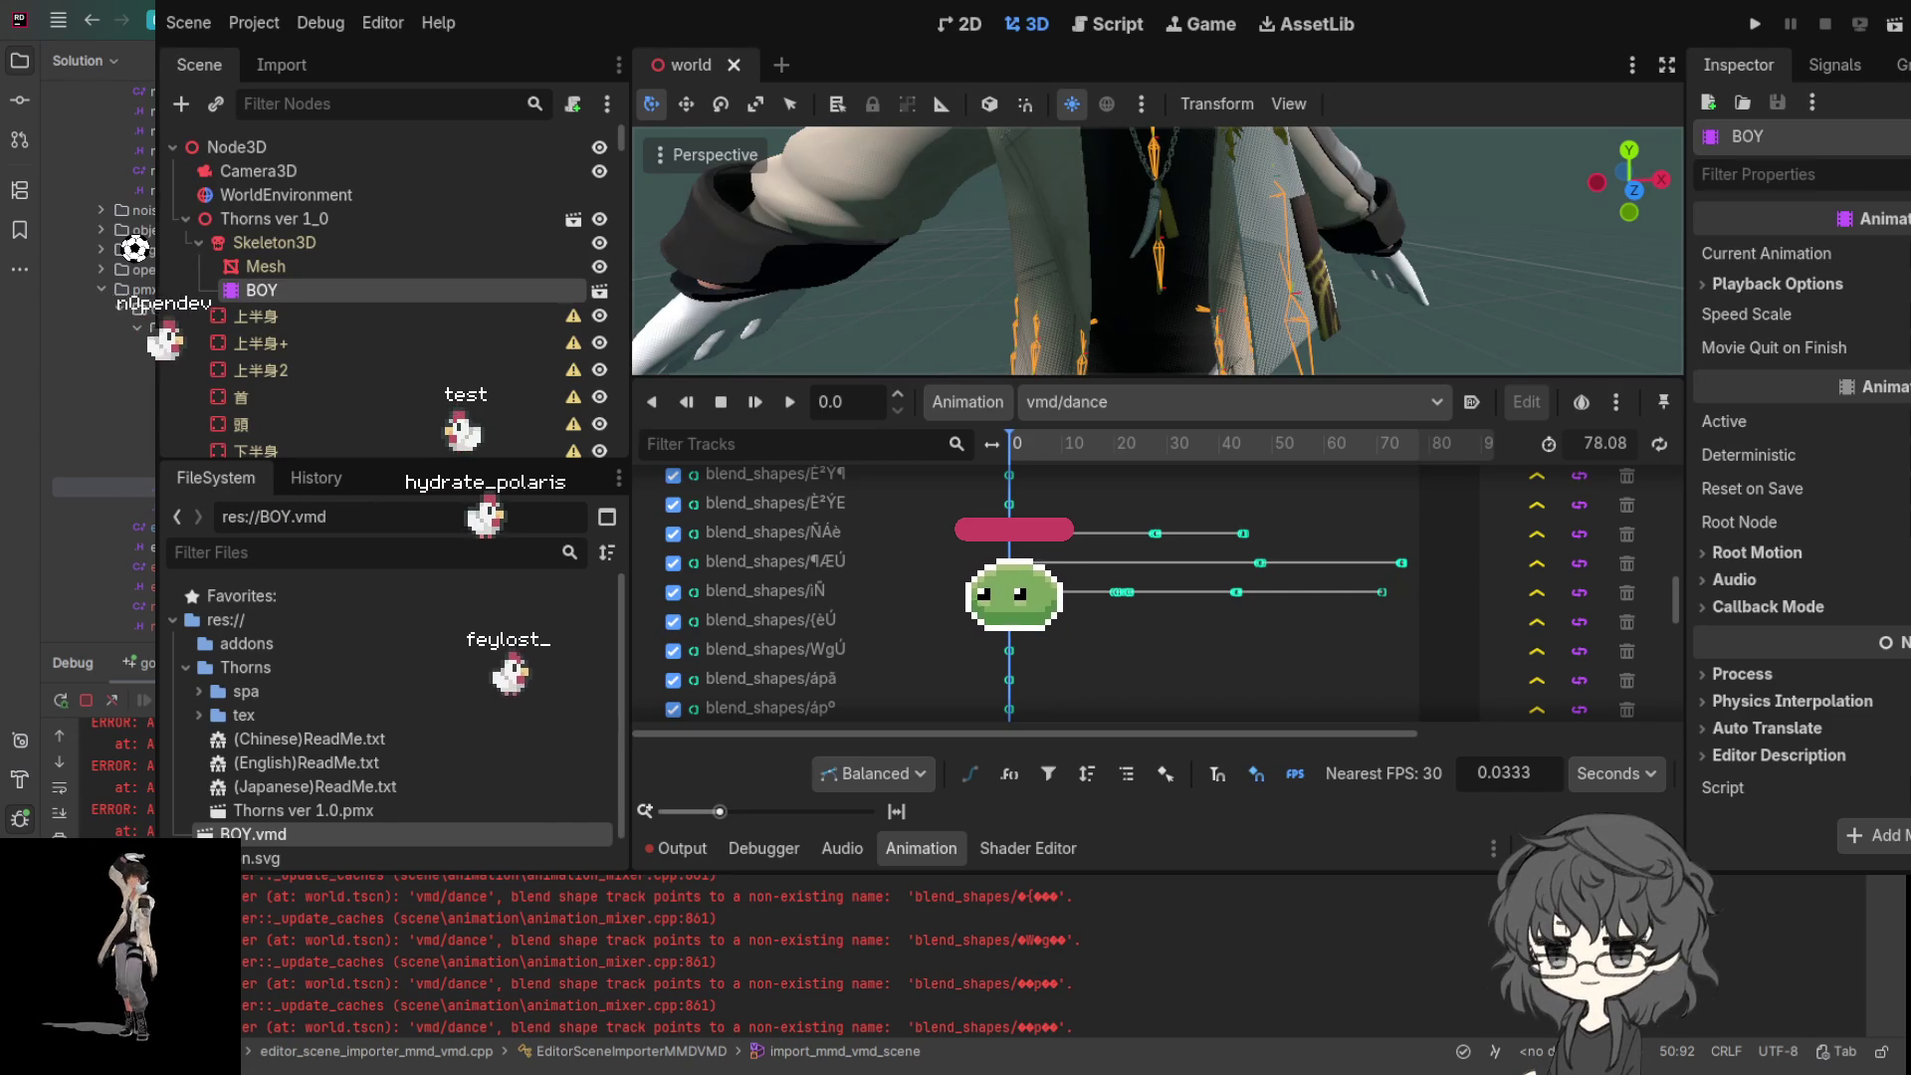
pyautogui.hotkey('alt', 'Tab')
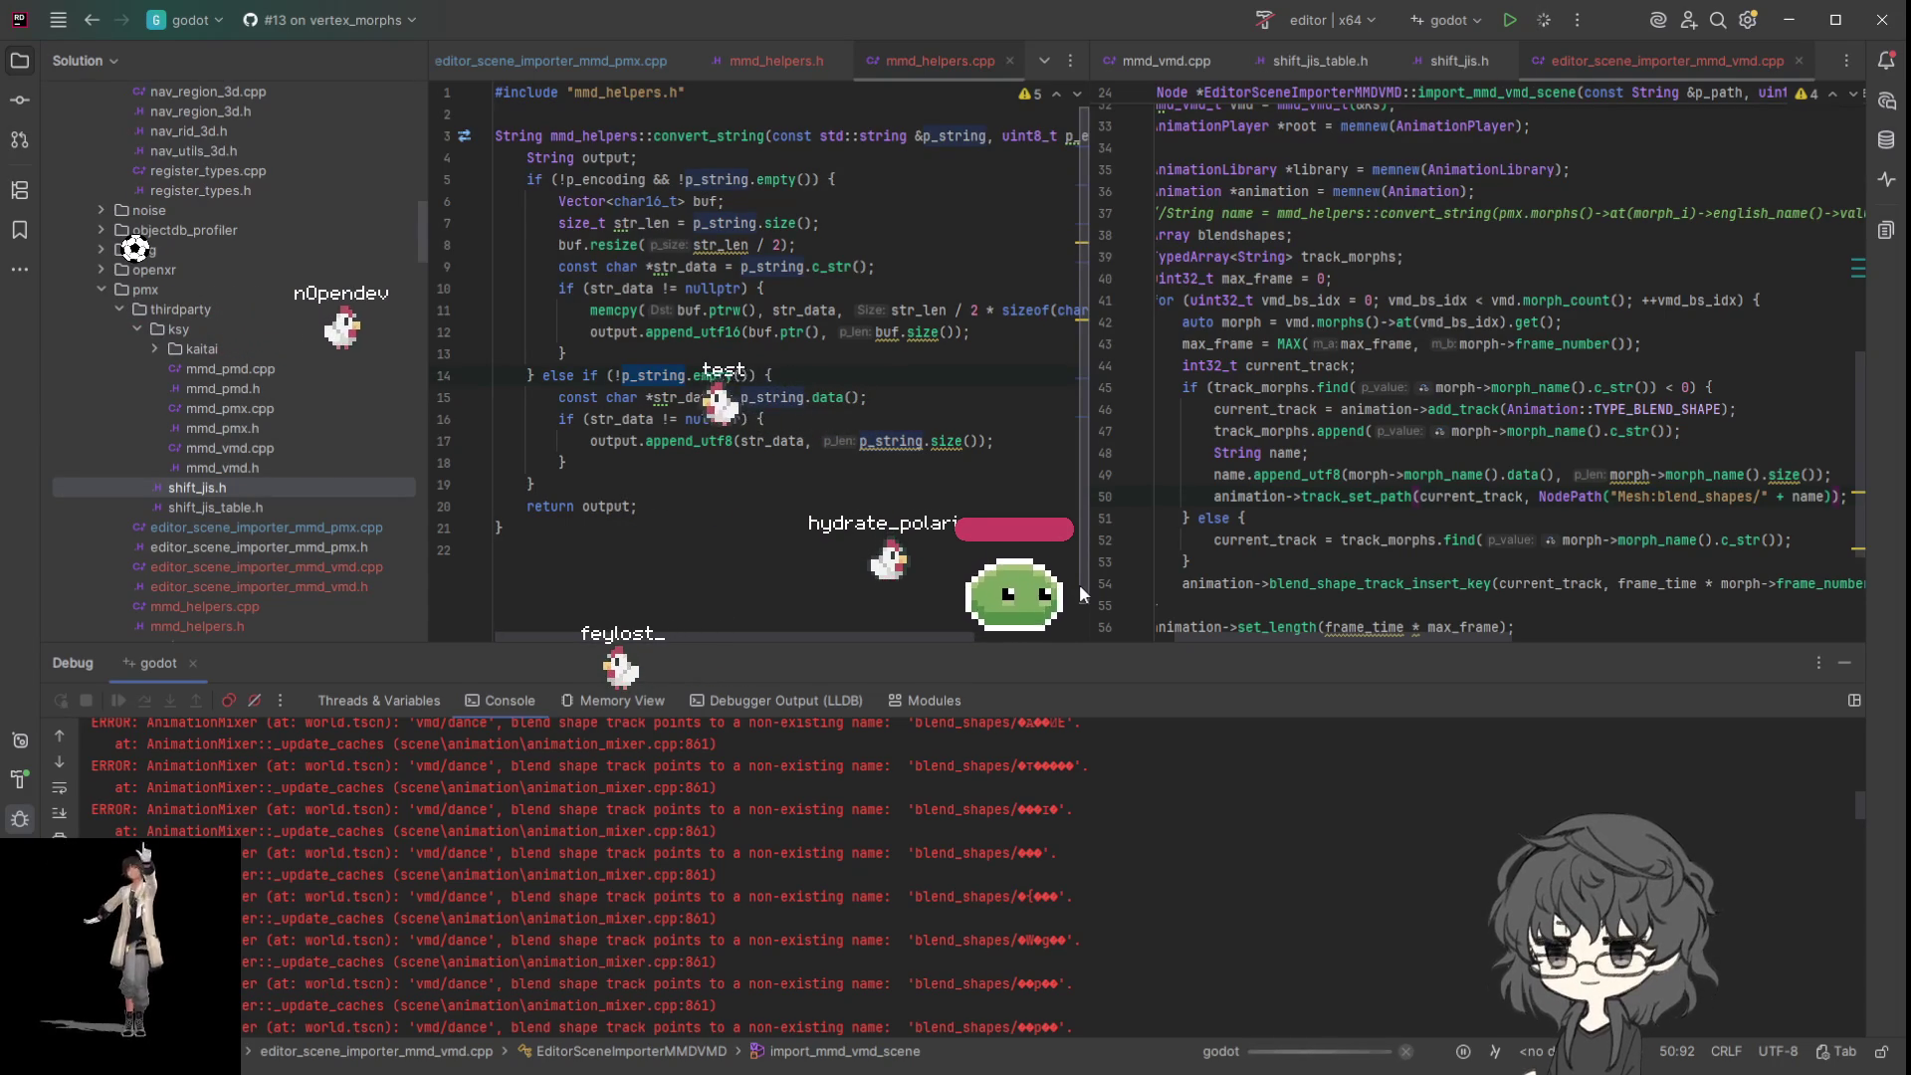
# - Review the name used in the track_set_path blend-shape path and dismiss the build succeeded notice
pyautogui.doubleClick(1809, 496)
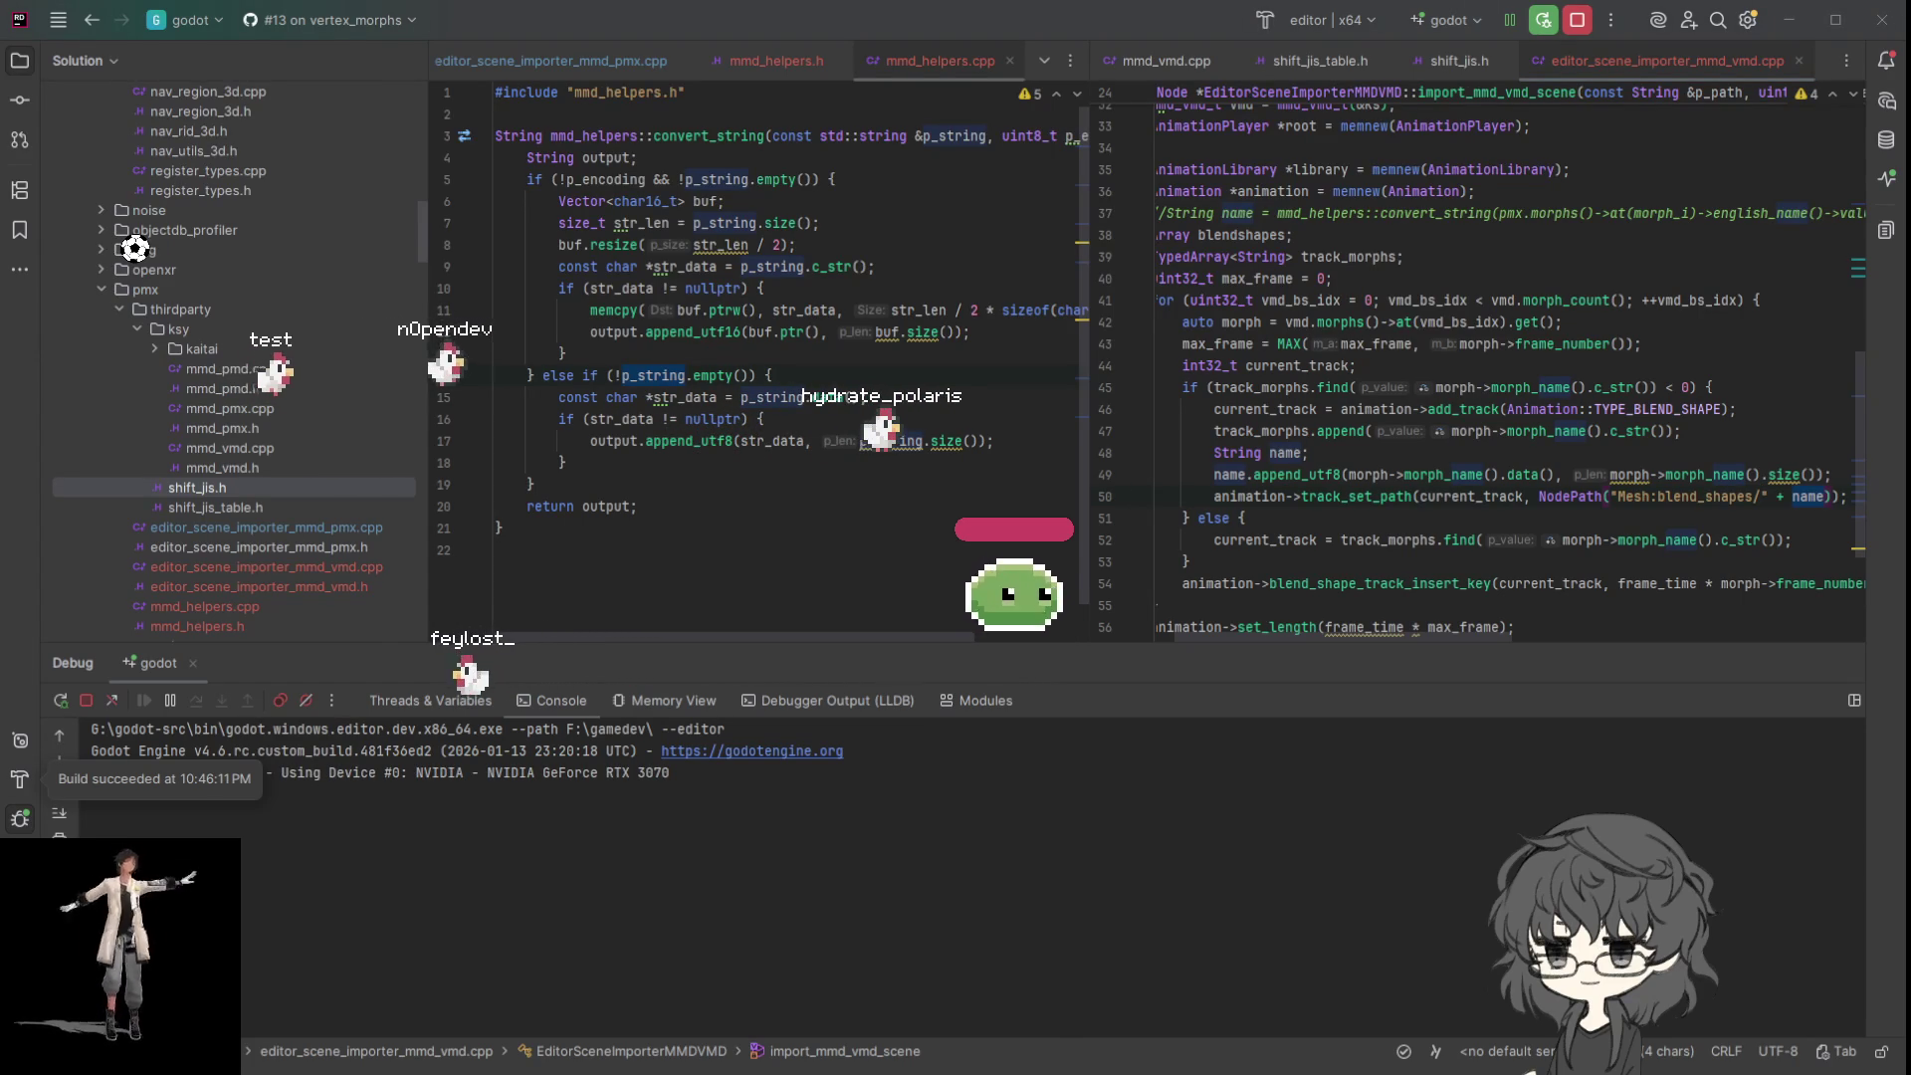
pyautogui.click(1629, 458)
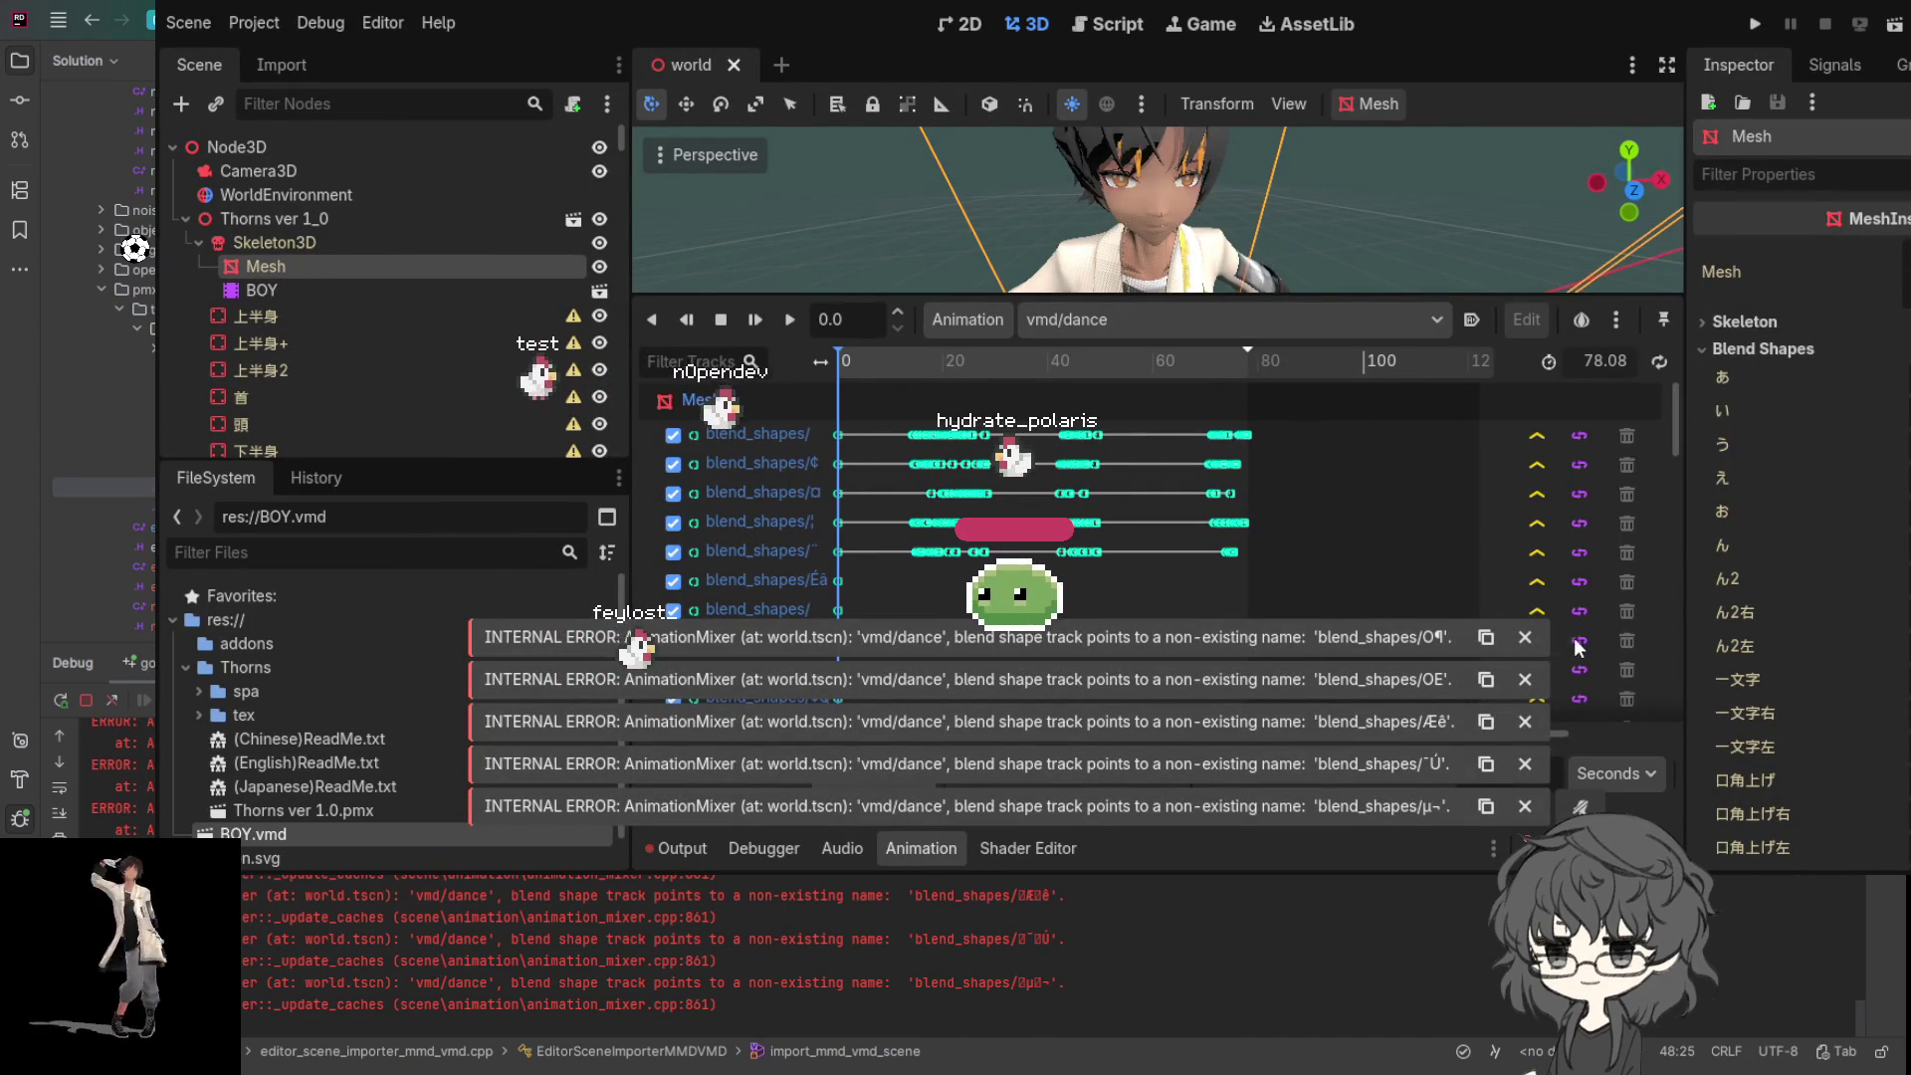
# - Select BOY, reimport BOY.vmd, widen the track-name column to read blend_shapes names, then reimport
pyautogui.click(261, 290)
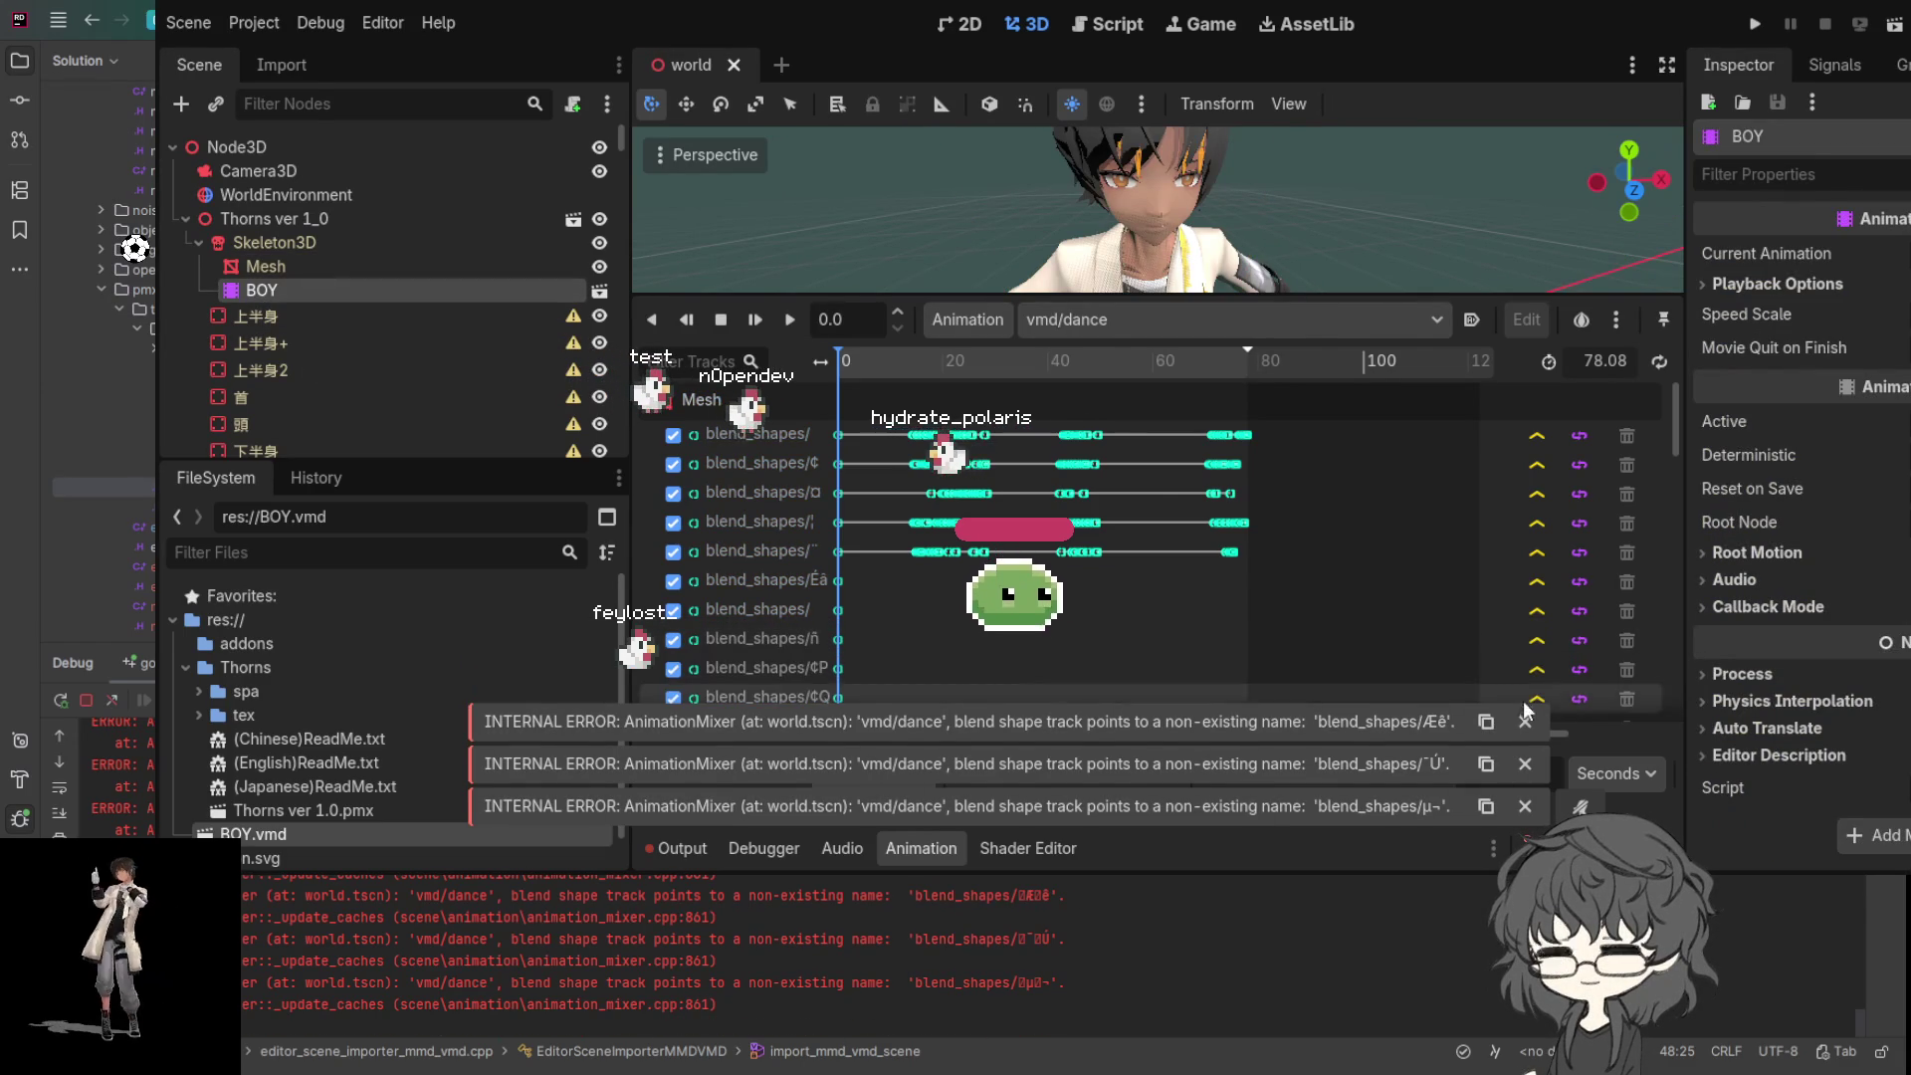
pyautogui.click(1526, 807)
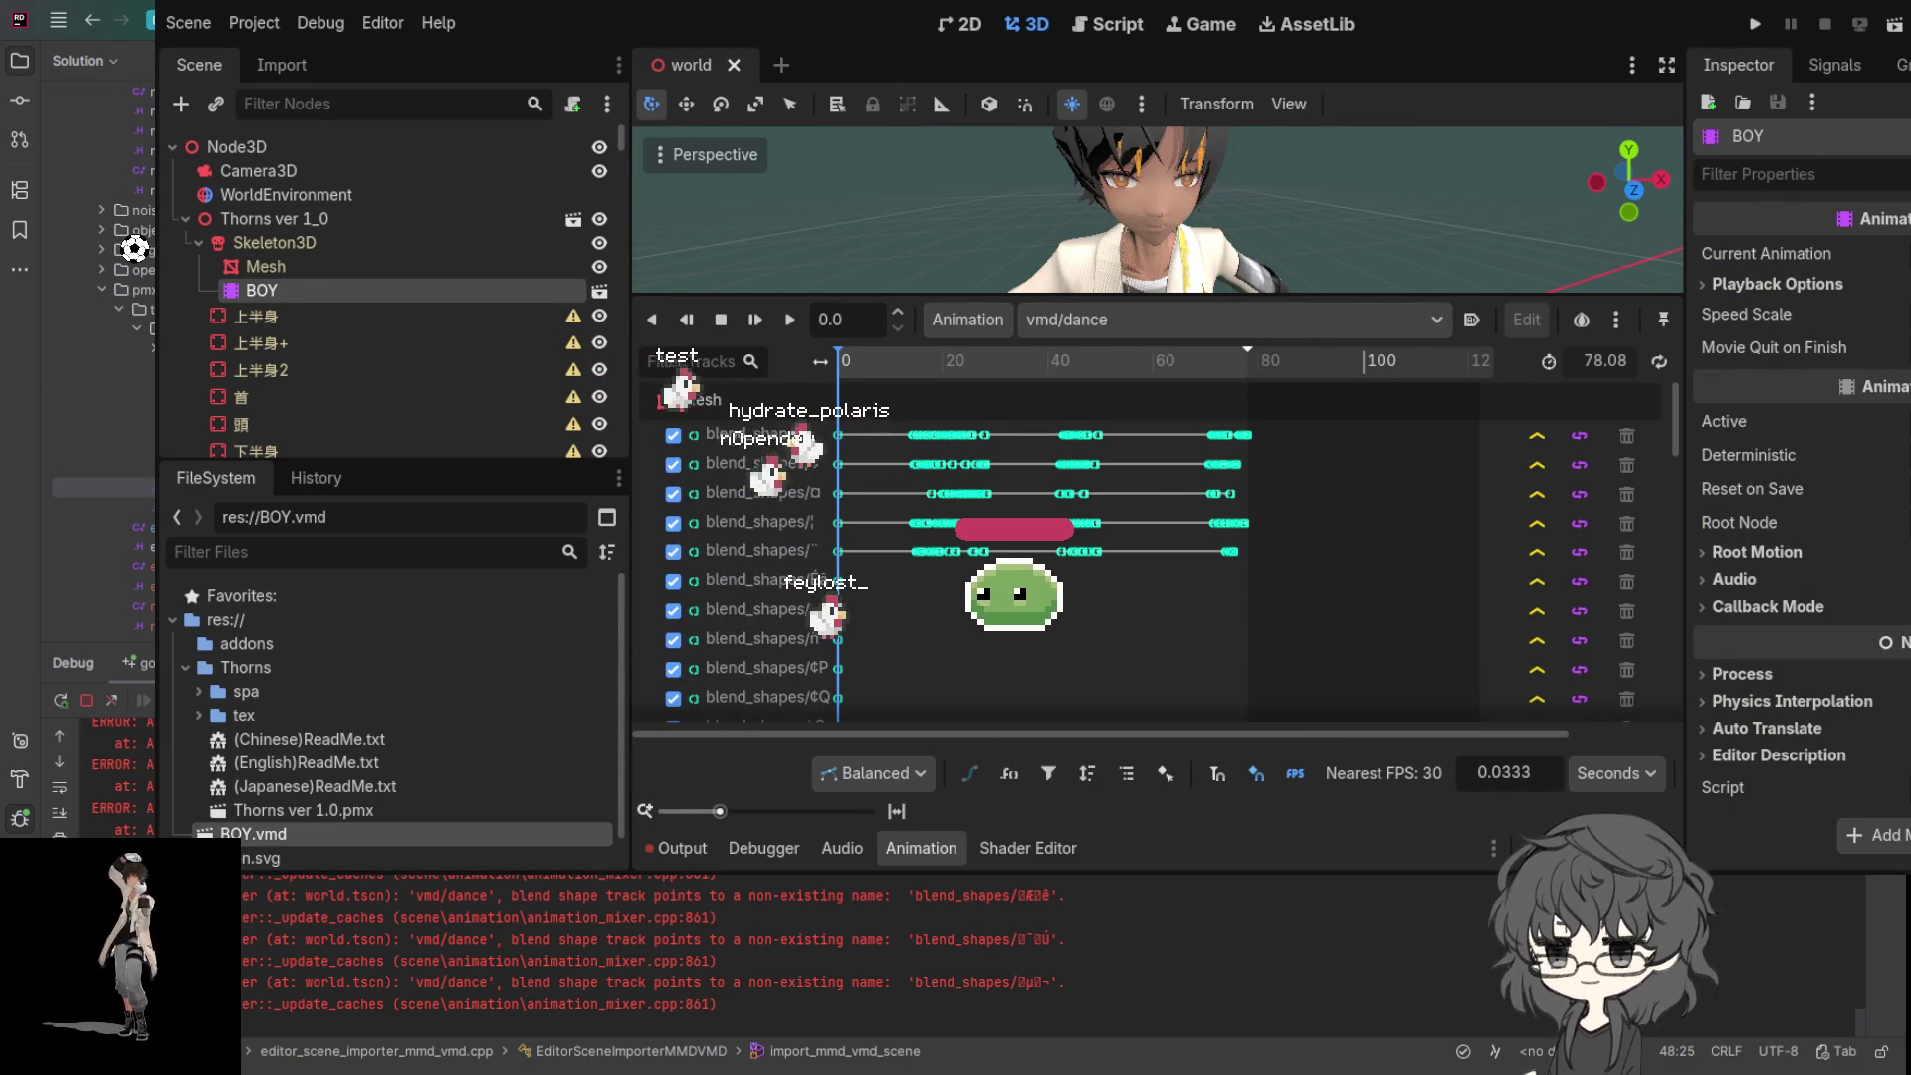
pyautogui.click(291, 65)
pyautogui.click(498, 434)
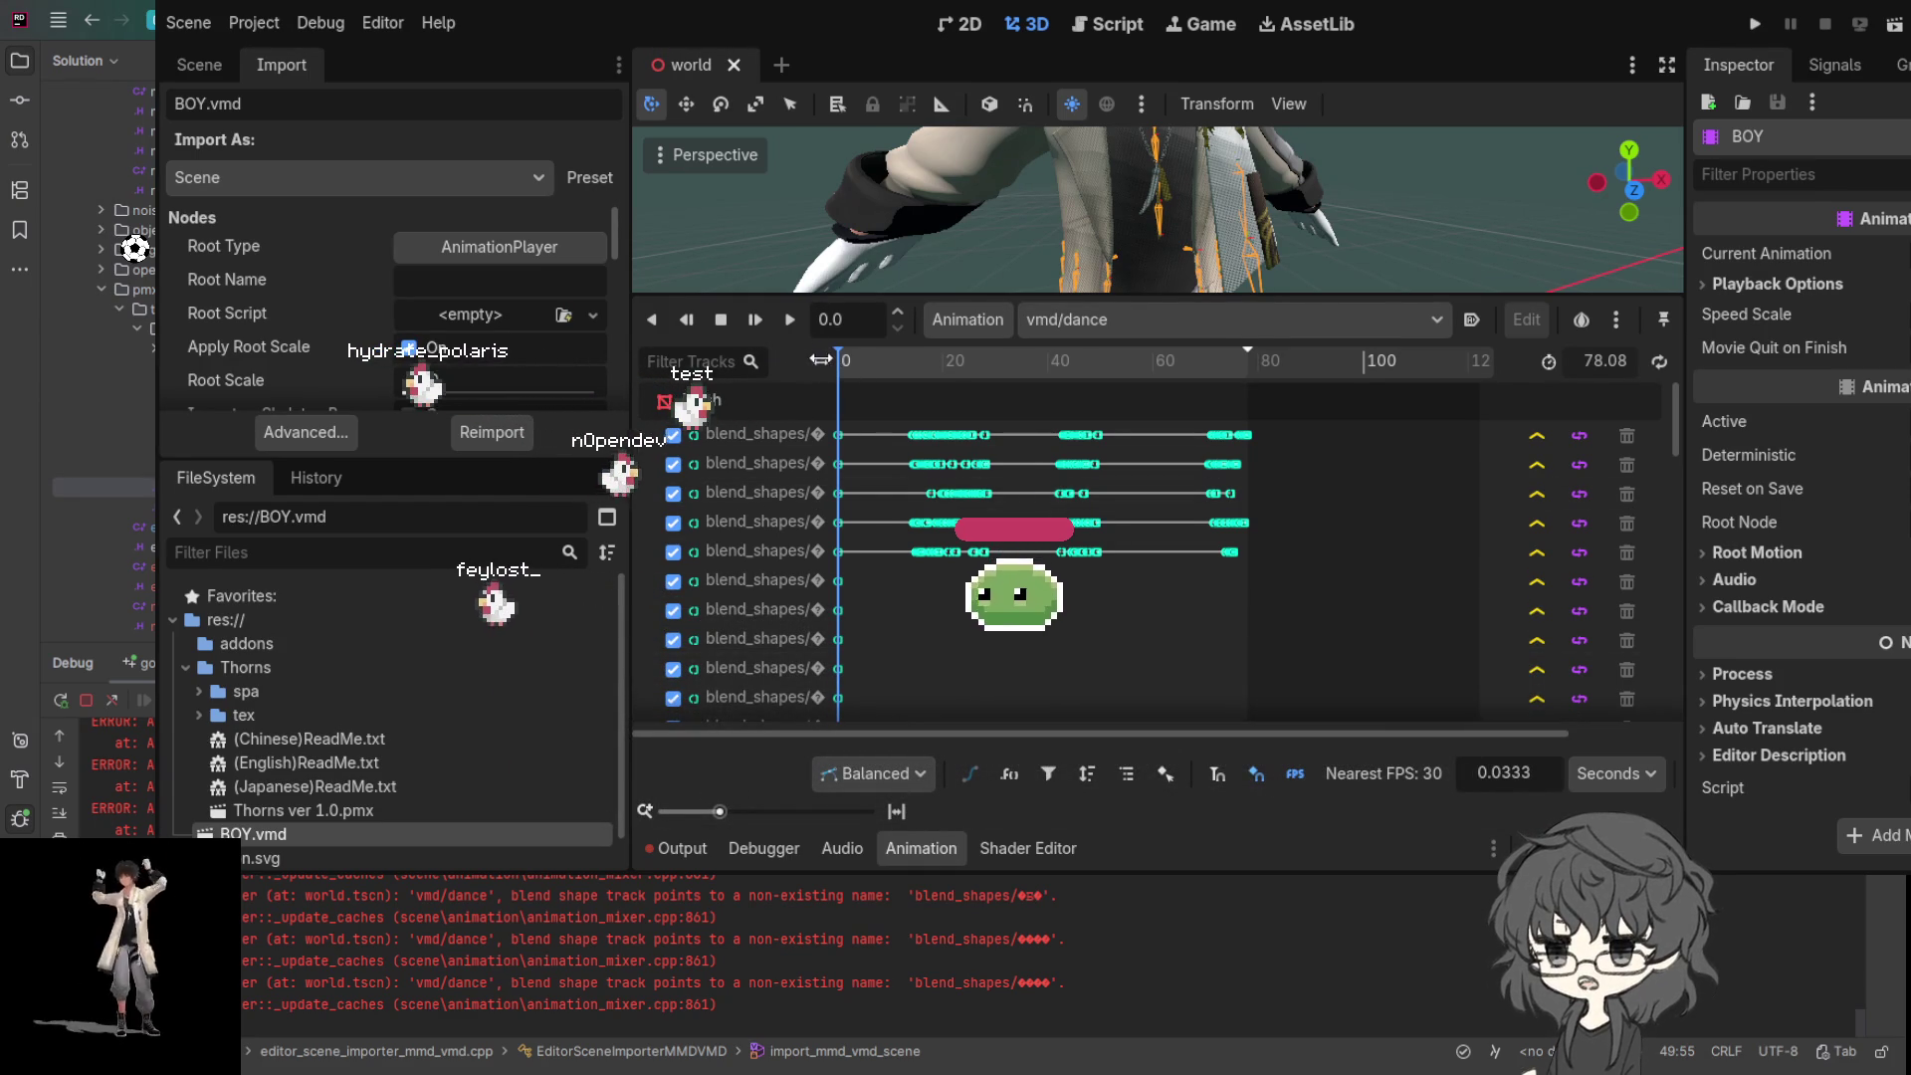
pyautogui.moveTo(819, 359); pyautogui.dragTo(946, 360)
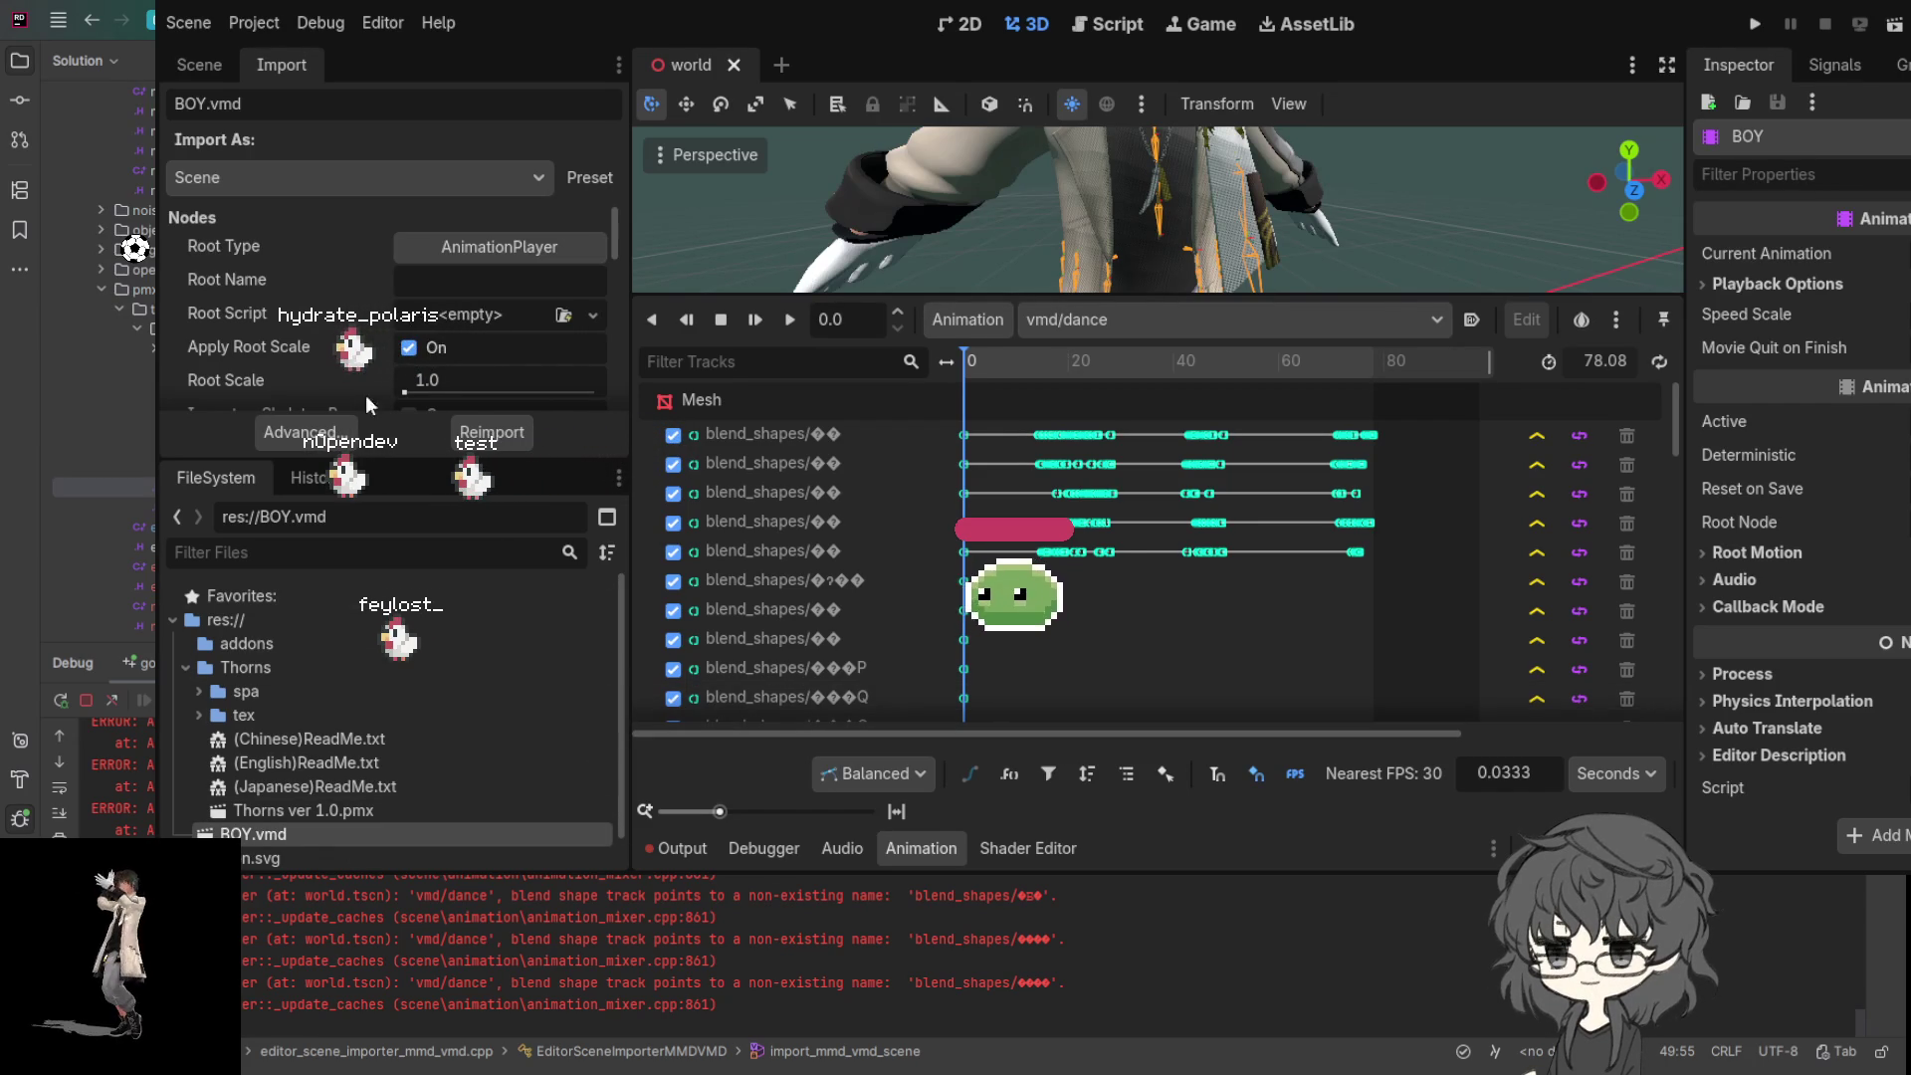
pyautogui.click(489, 433)
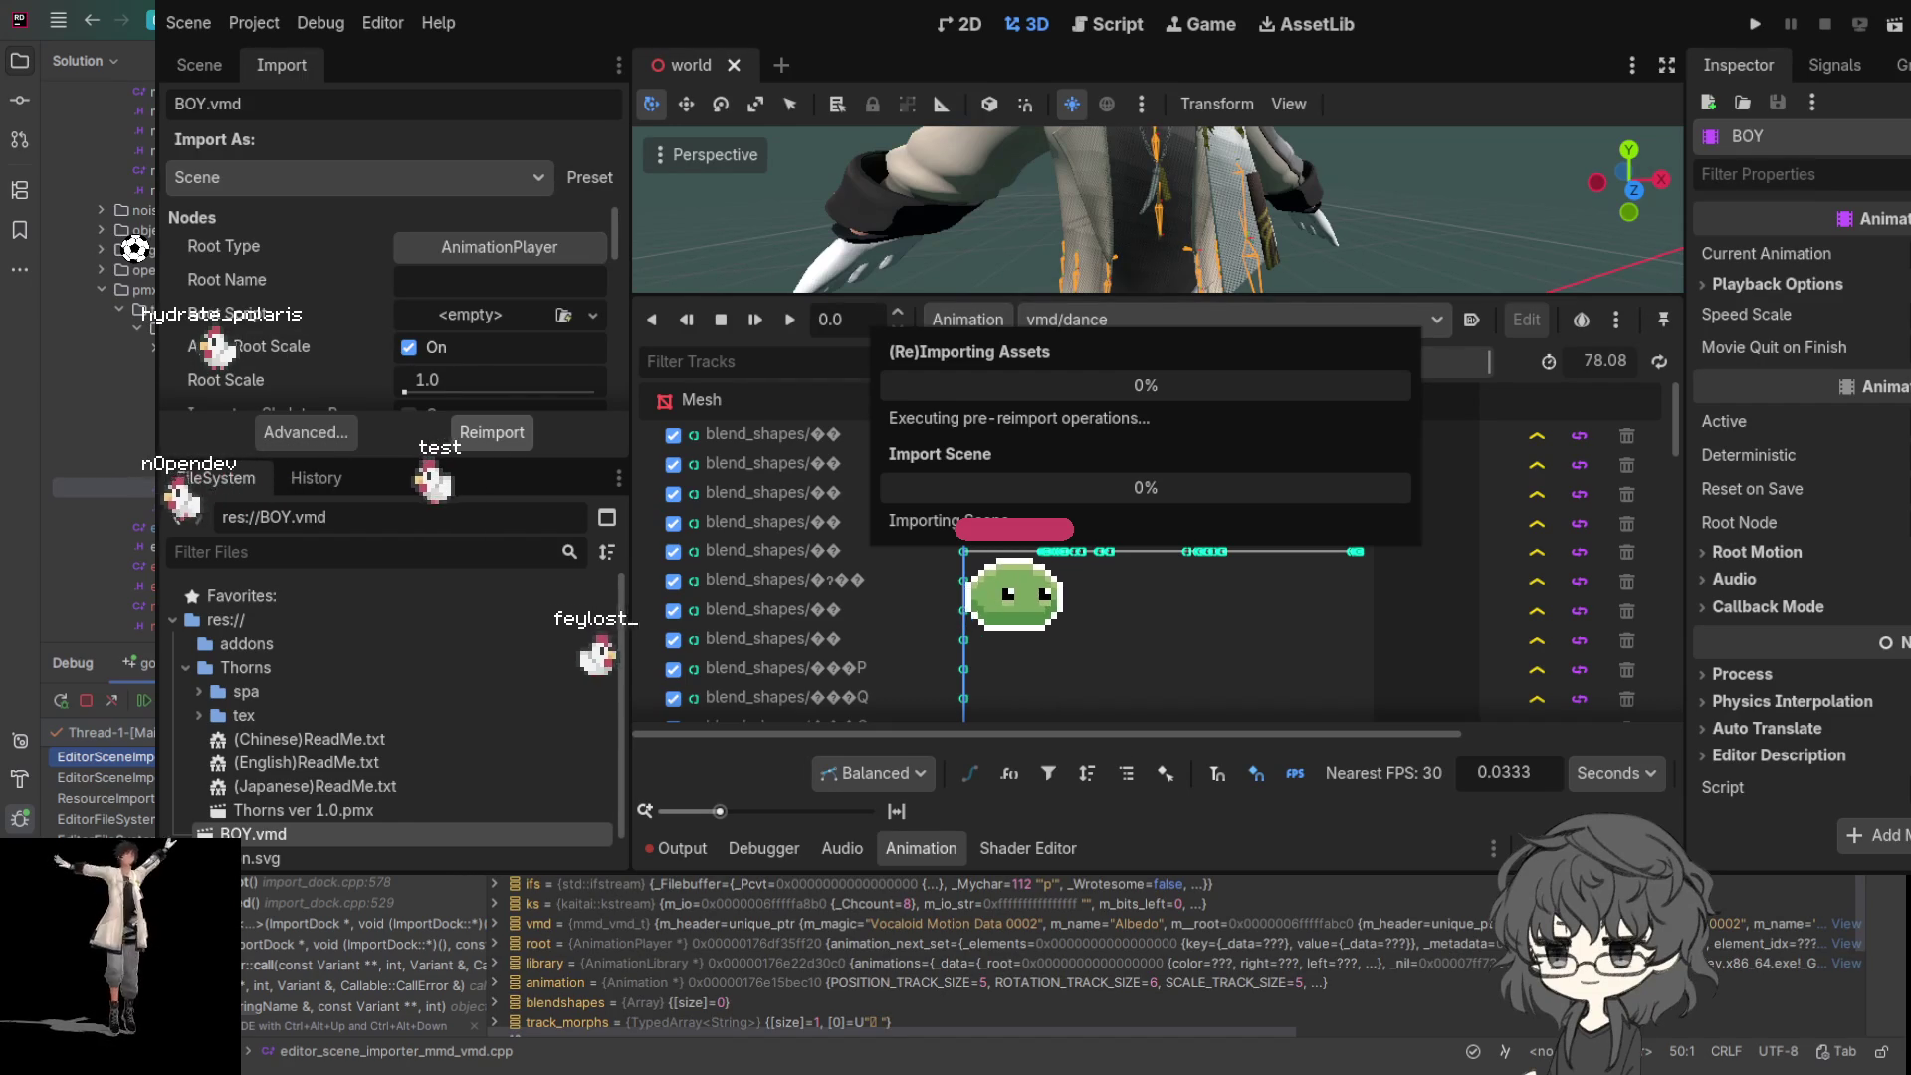
pyautogui.scroll(-3, 895, 945)
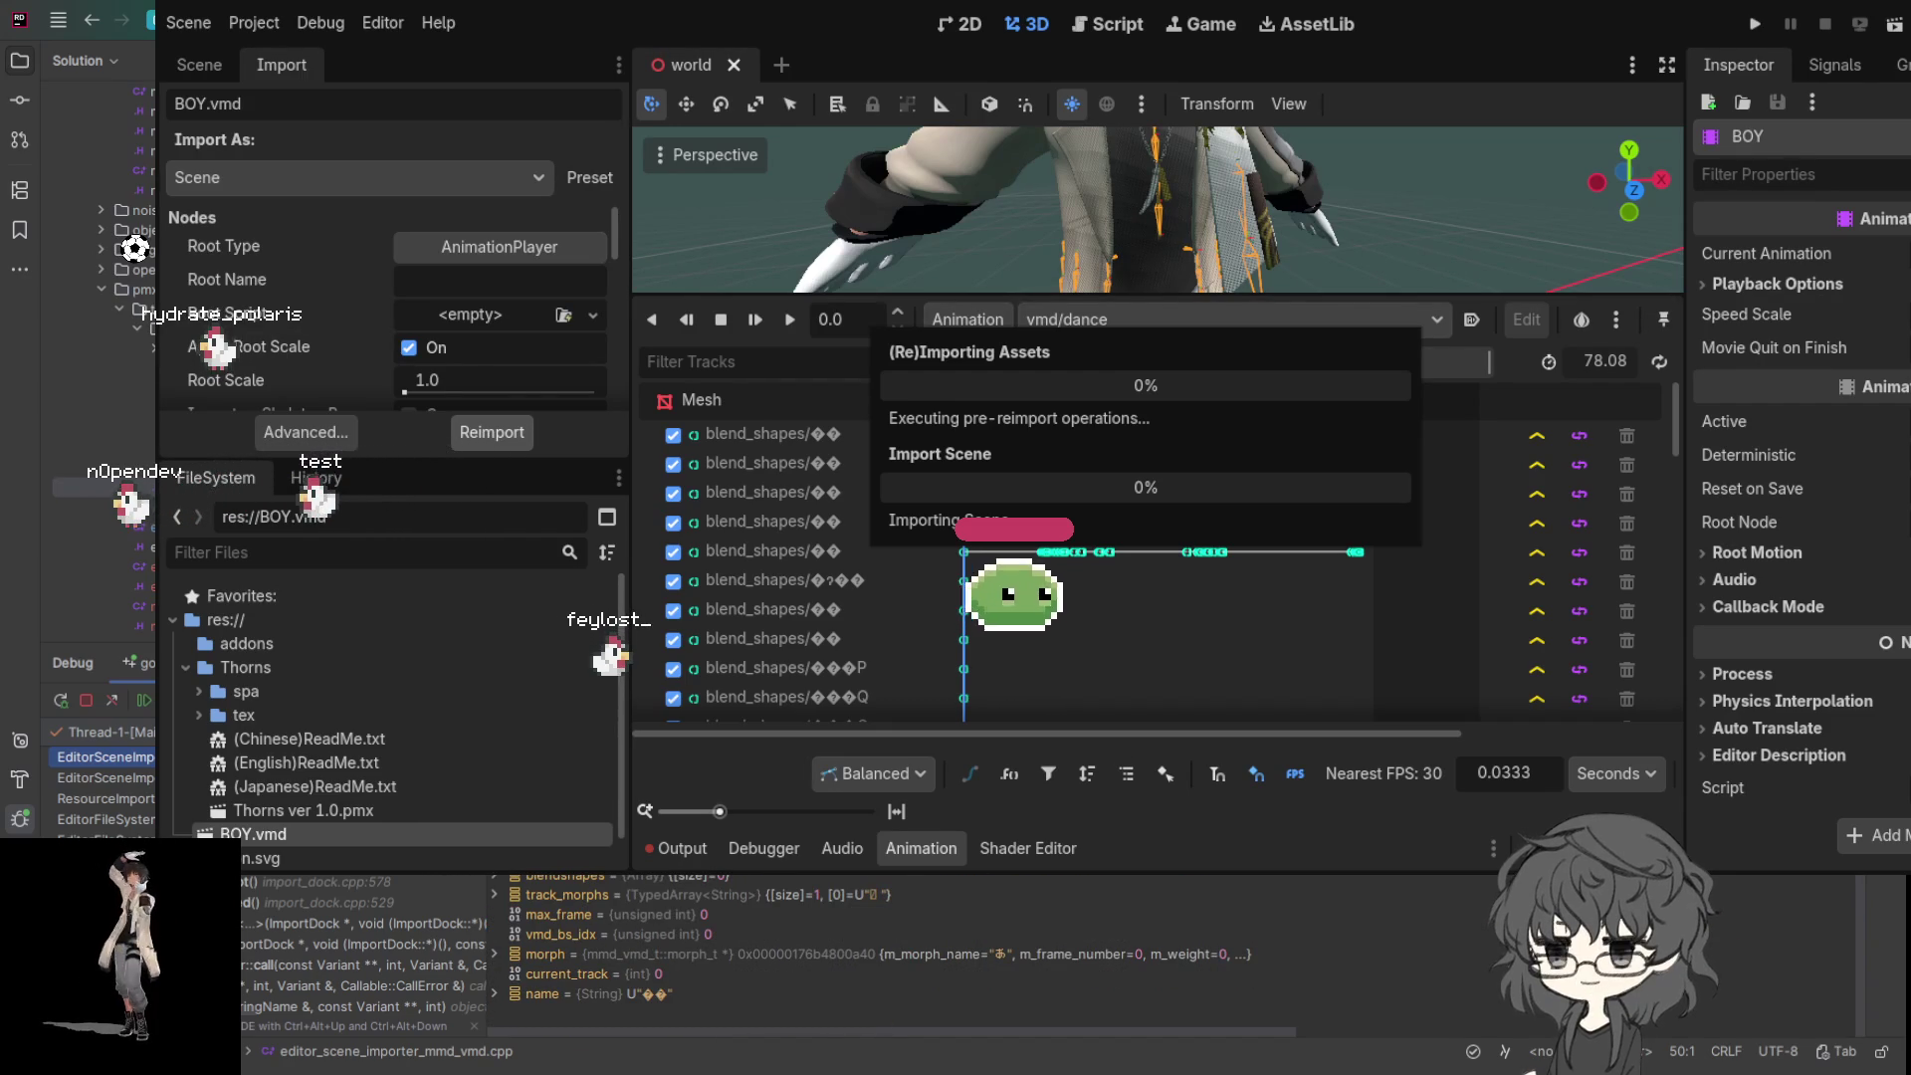
pyautogui.click(589, 999)
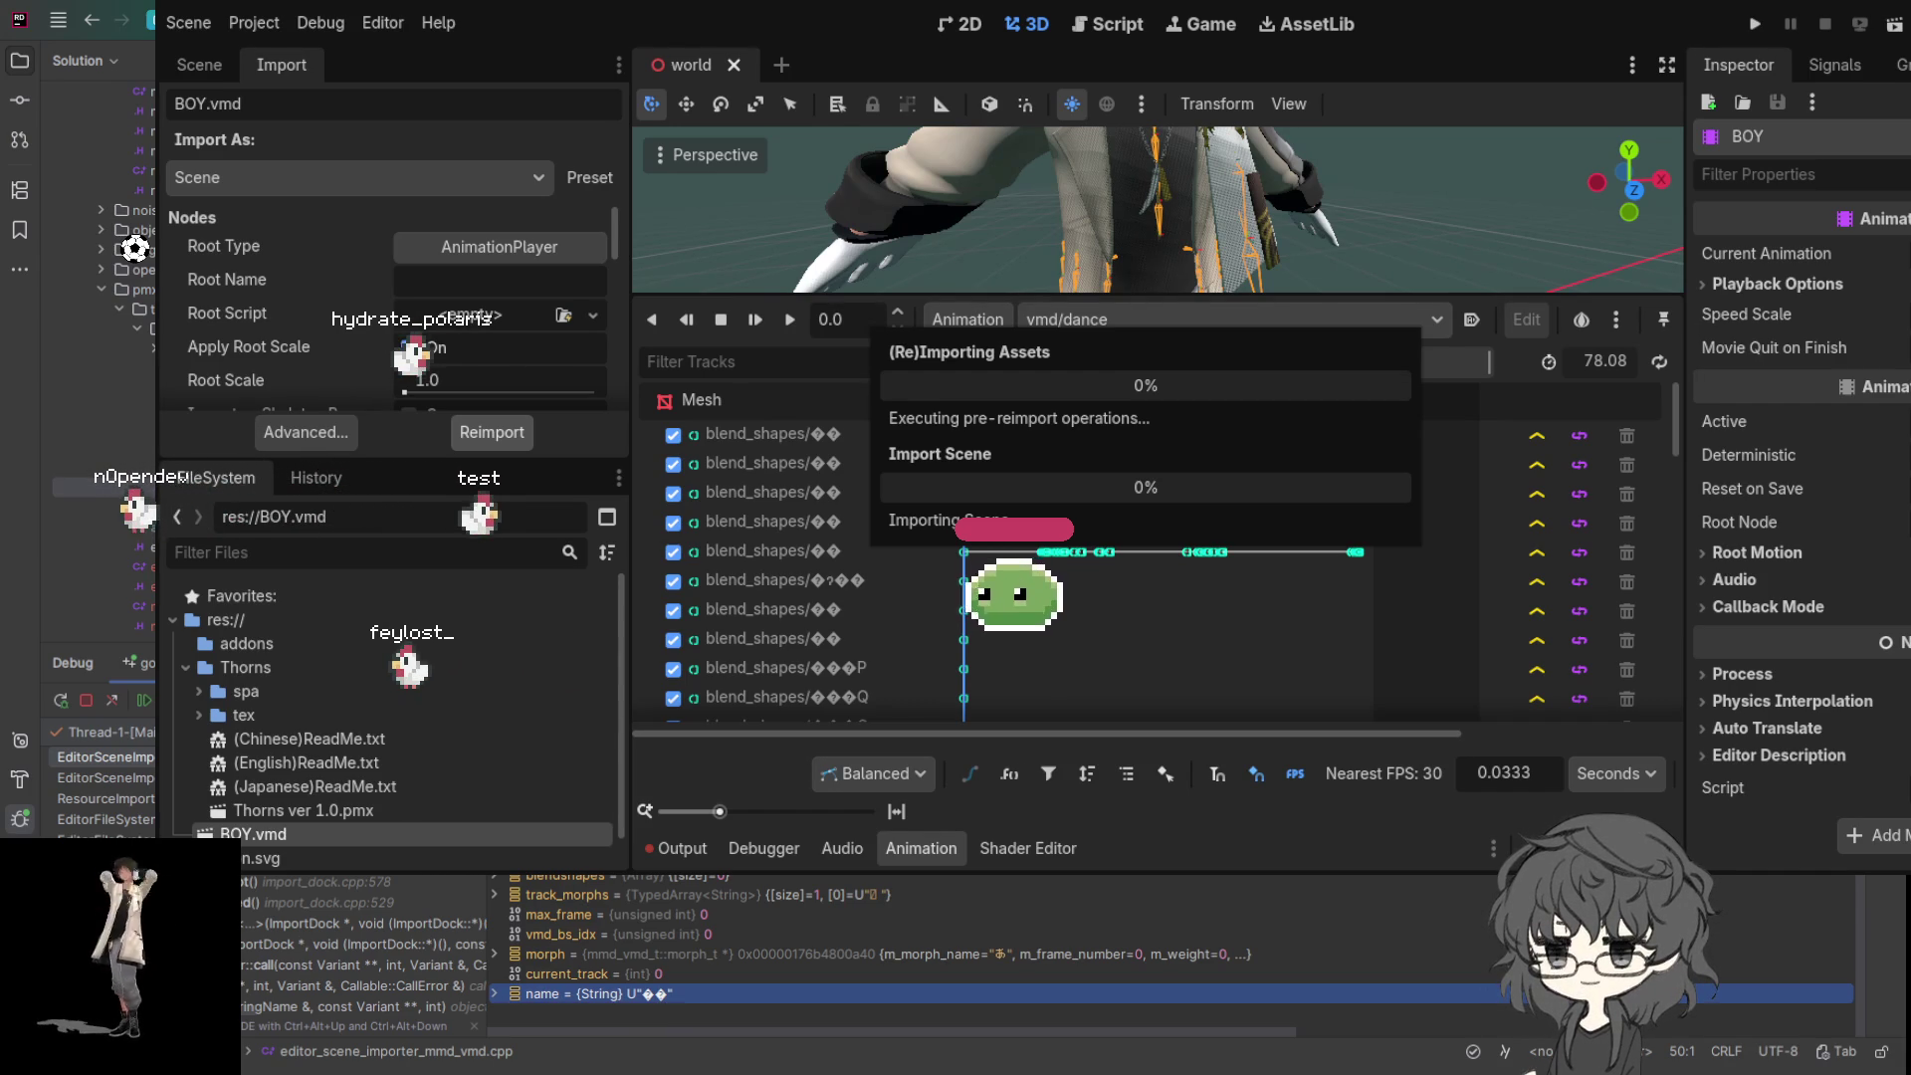
pyautogui.press('Escape')
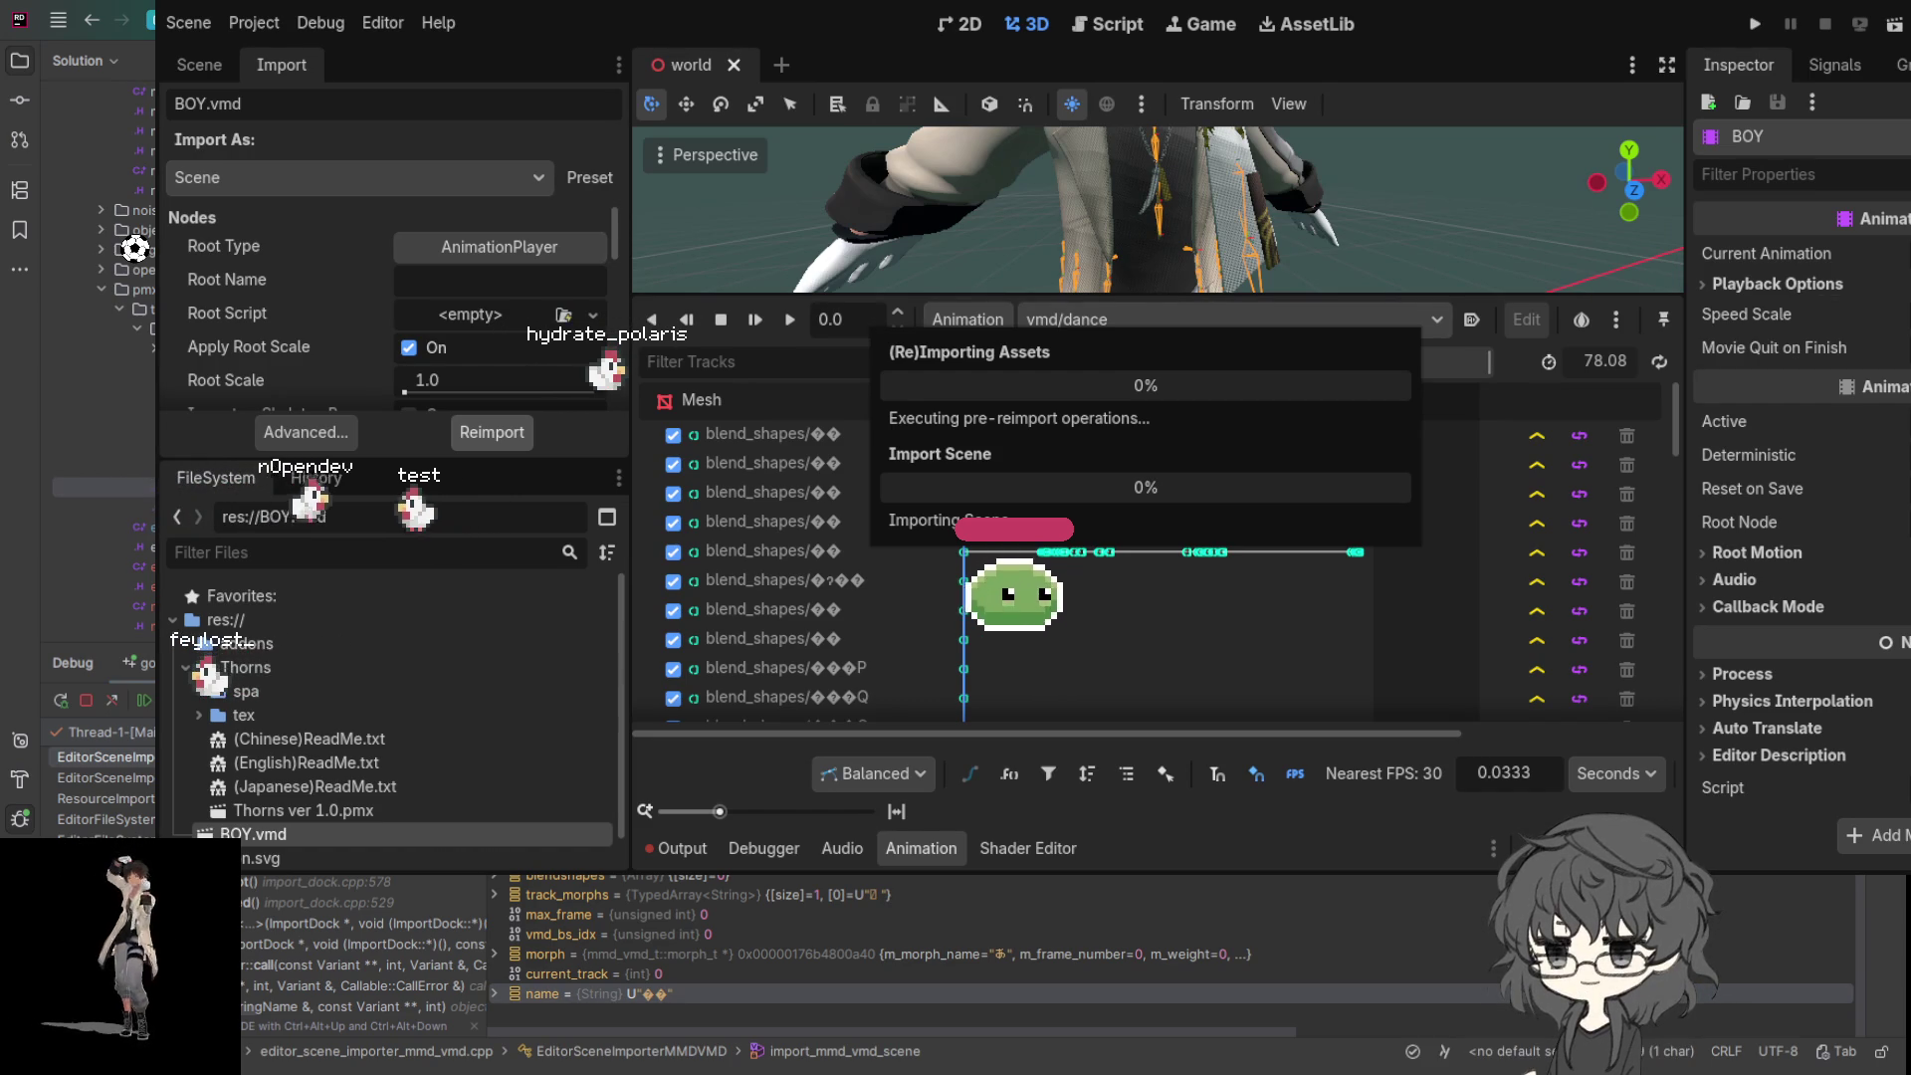
pyautogui.scroll(2, 659, 923)
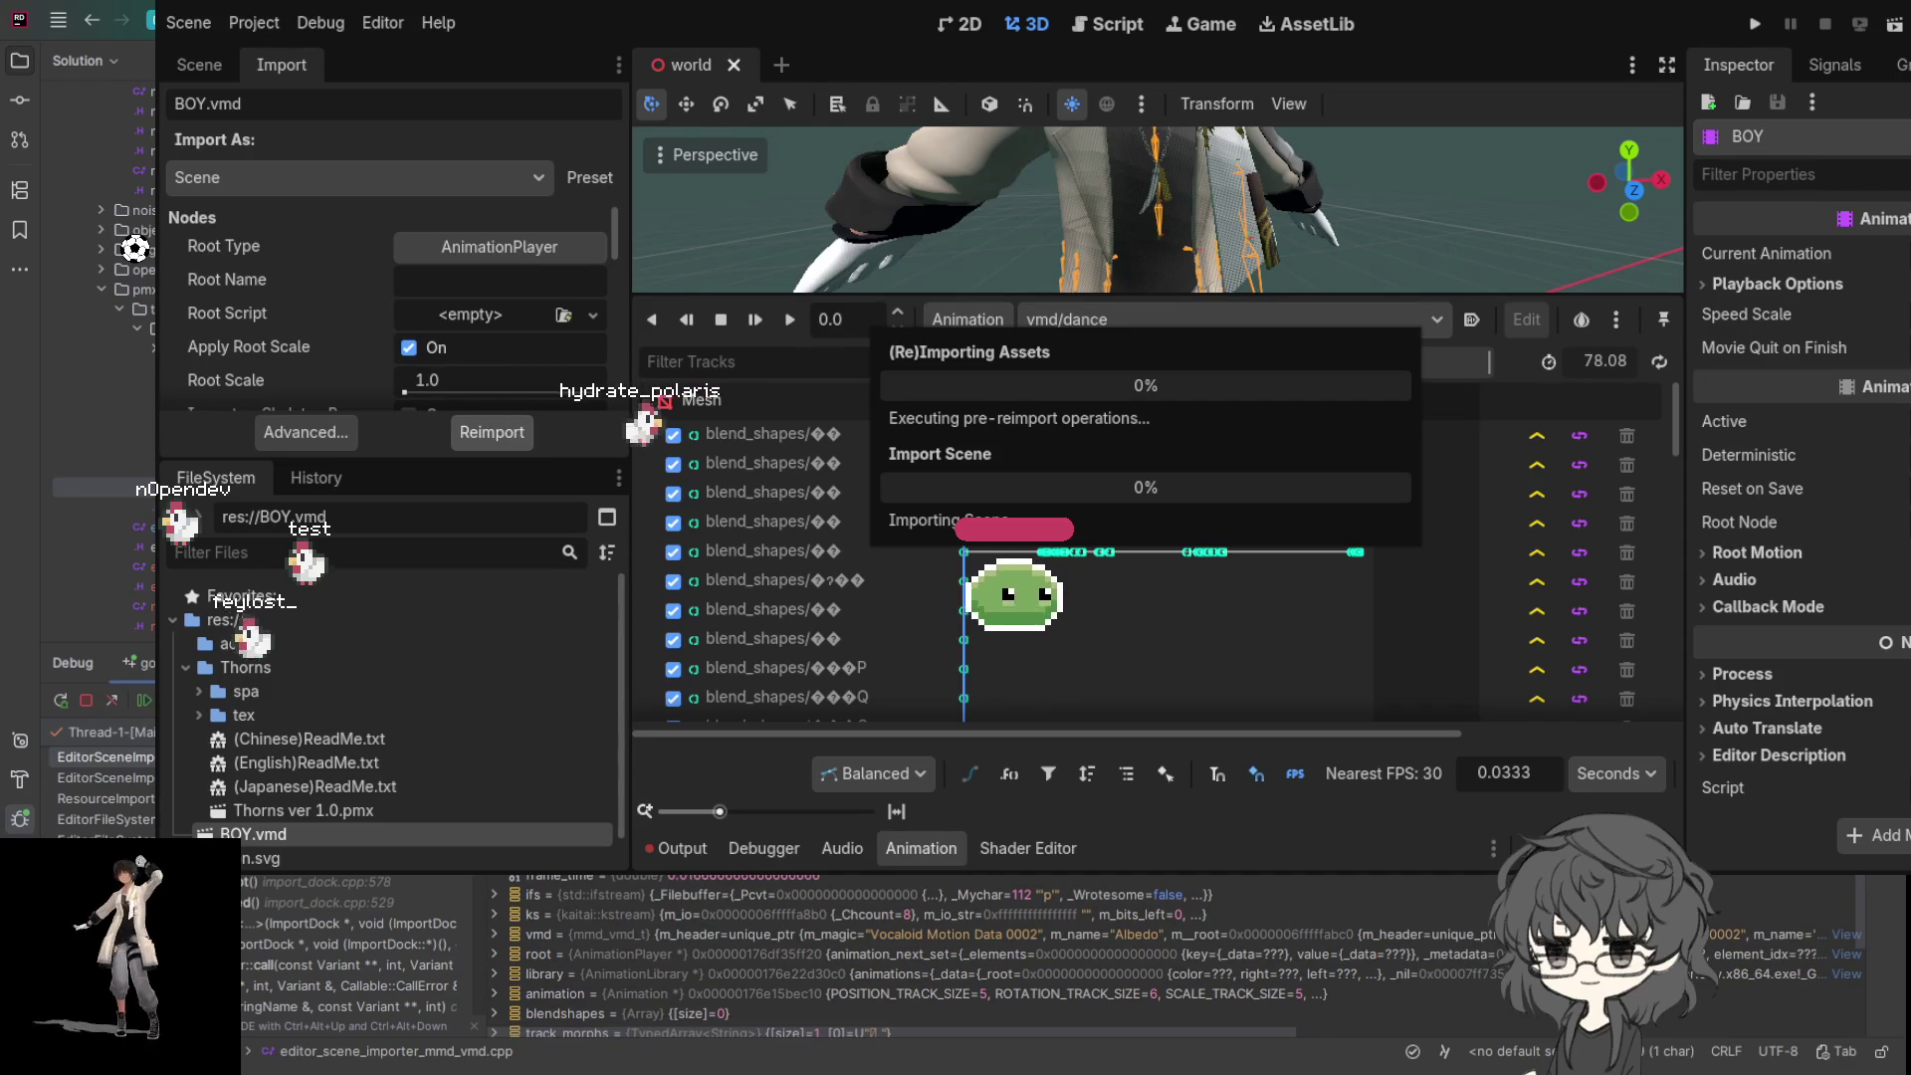
pyautogui.scroll(1, 760, 880)
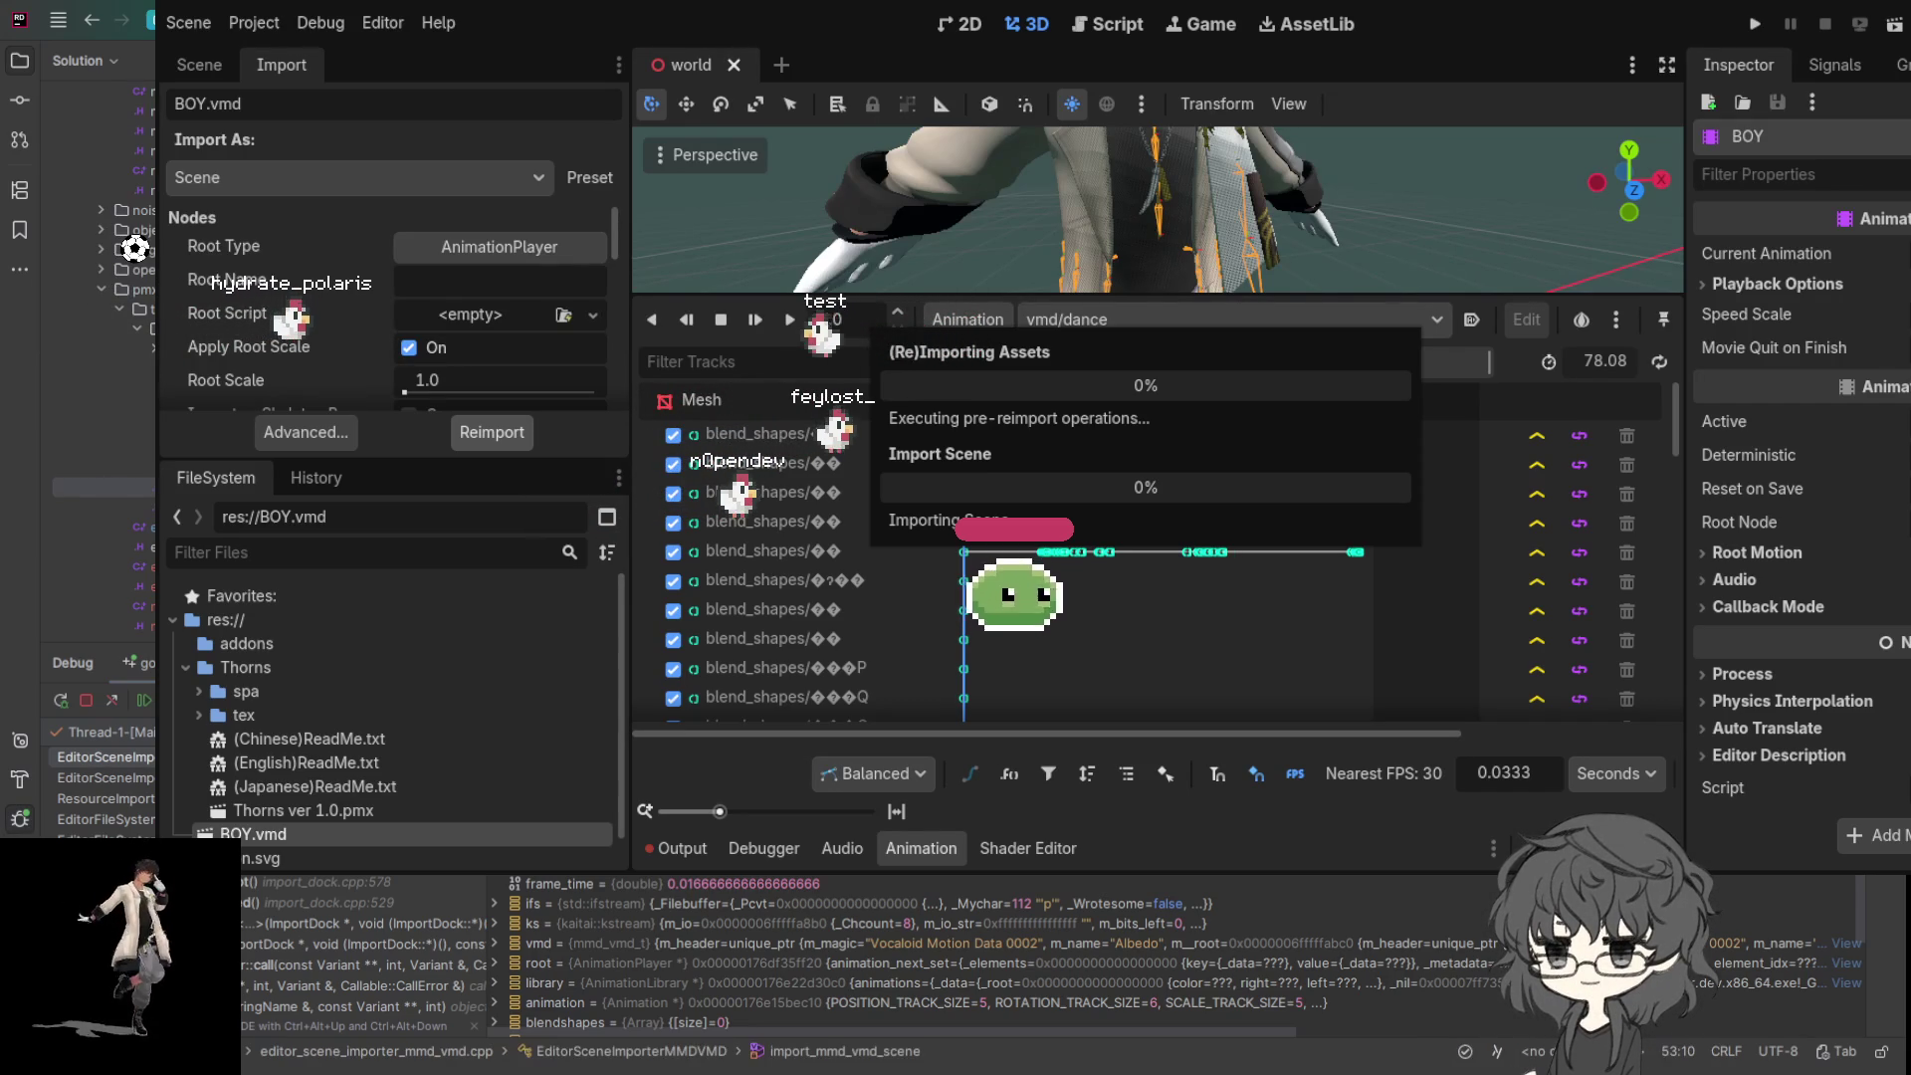
pyautogui.hotkey('alt', 'Tab')
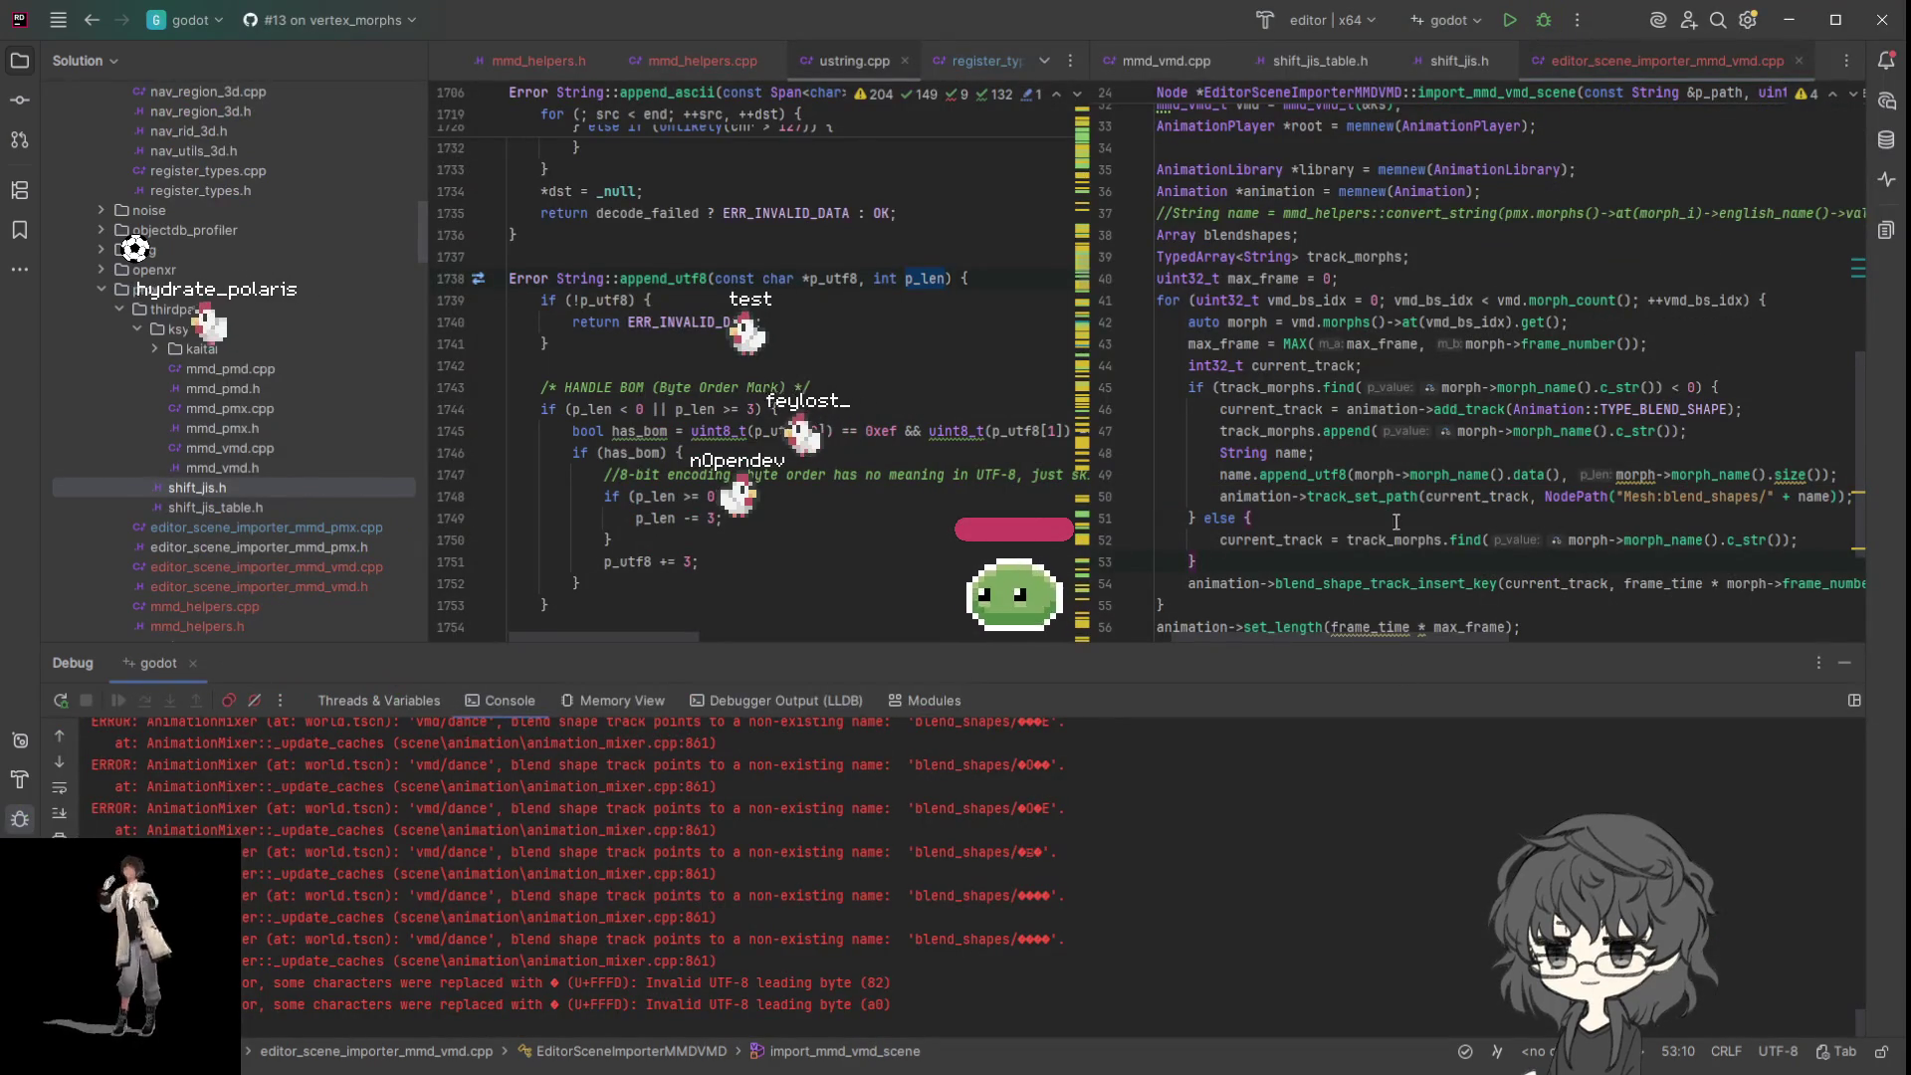
# - Change append_utf8 to append_utf16 on line 49 and close the ustring.cpp tab
pyautogui.click(1348, 474)
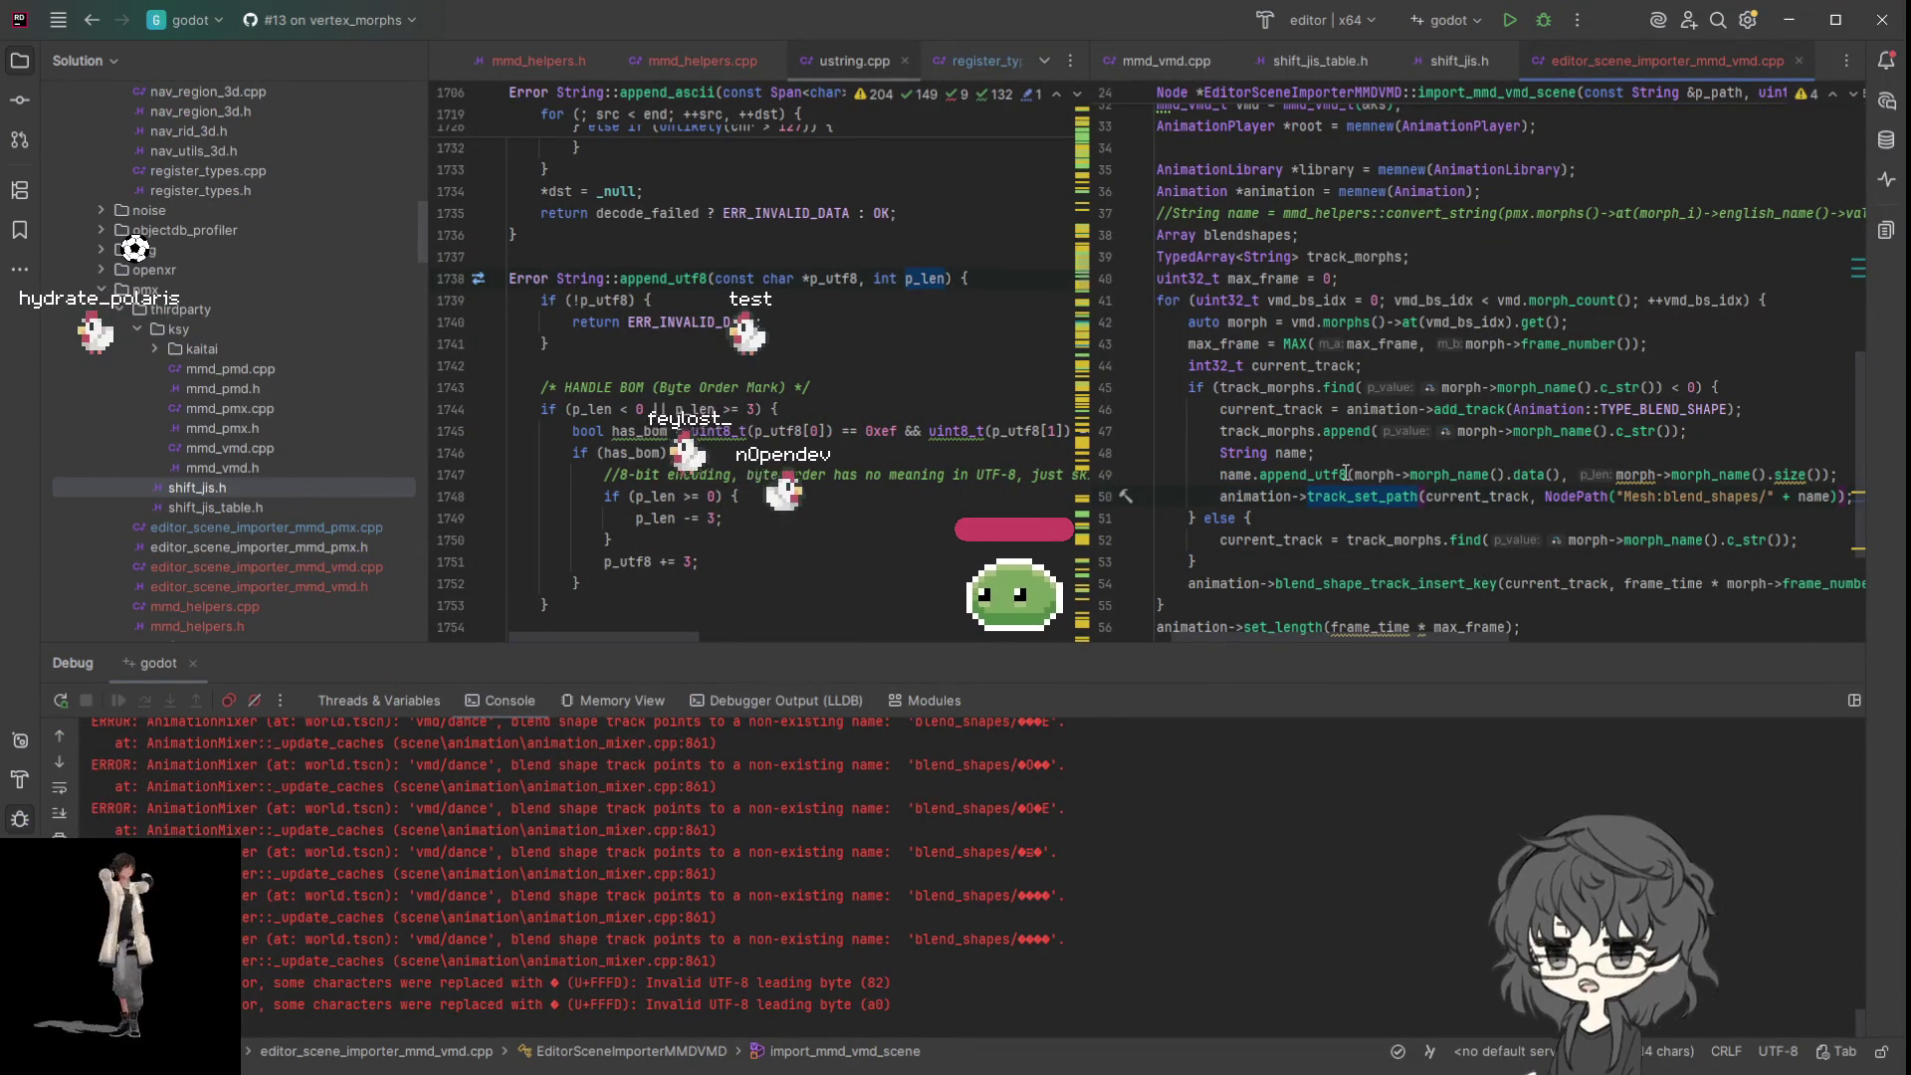
pyautogui.press('BackSpace')
pyautogui.write('16')
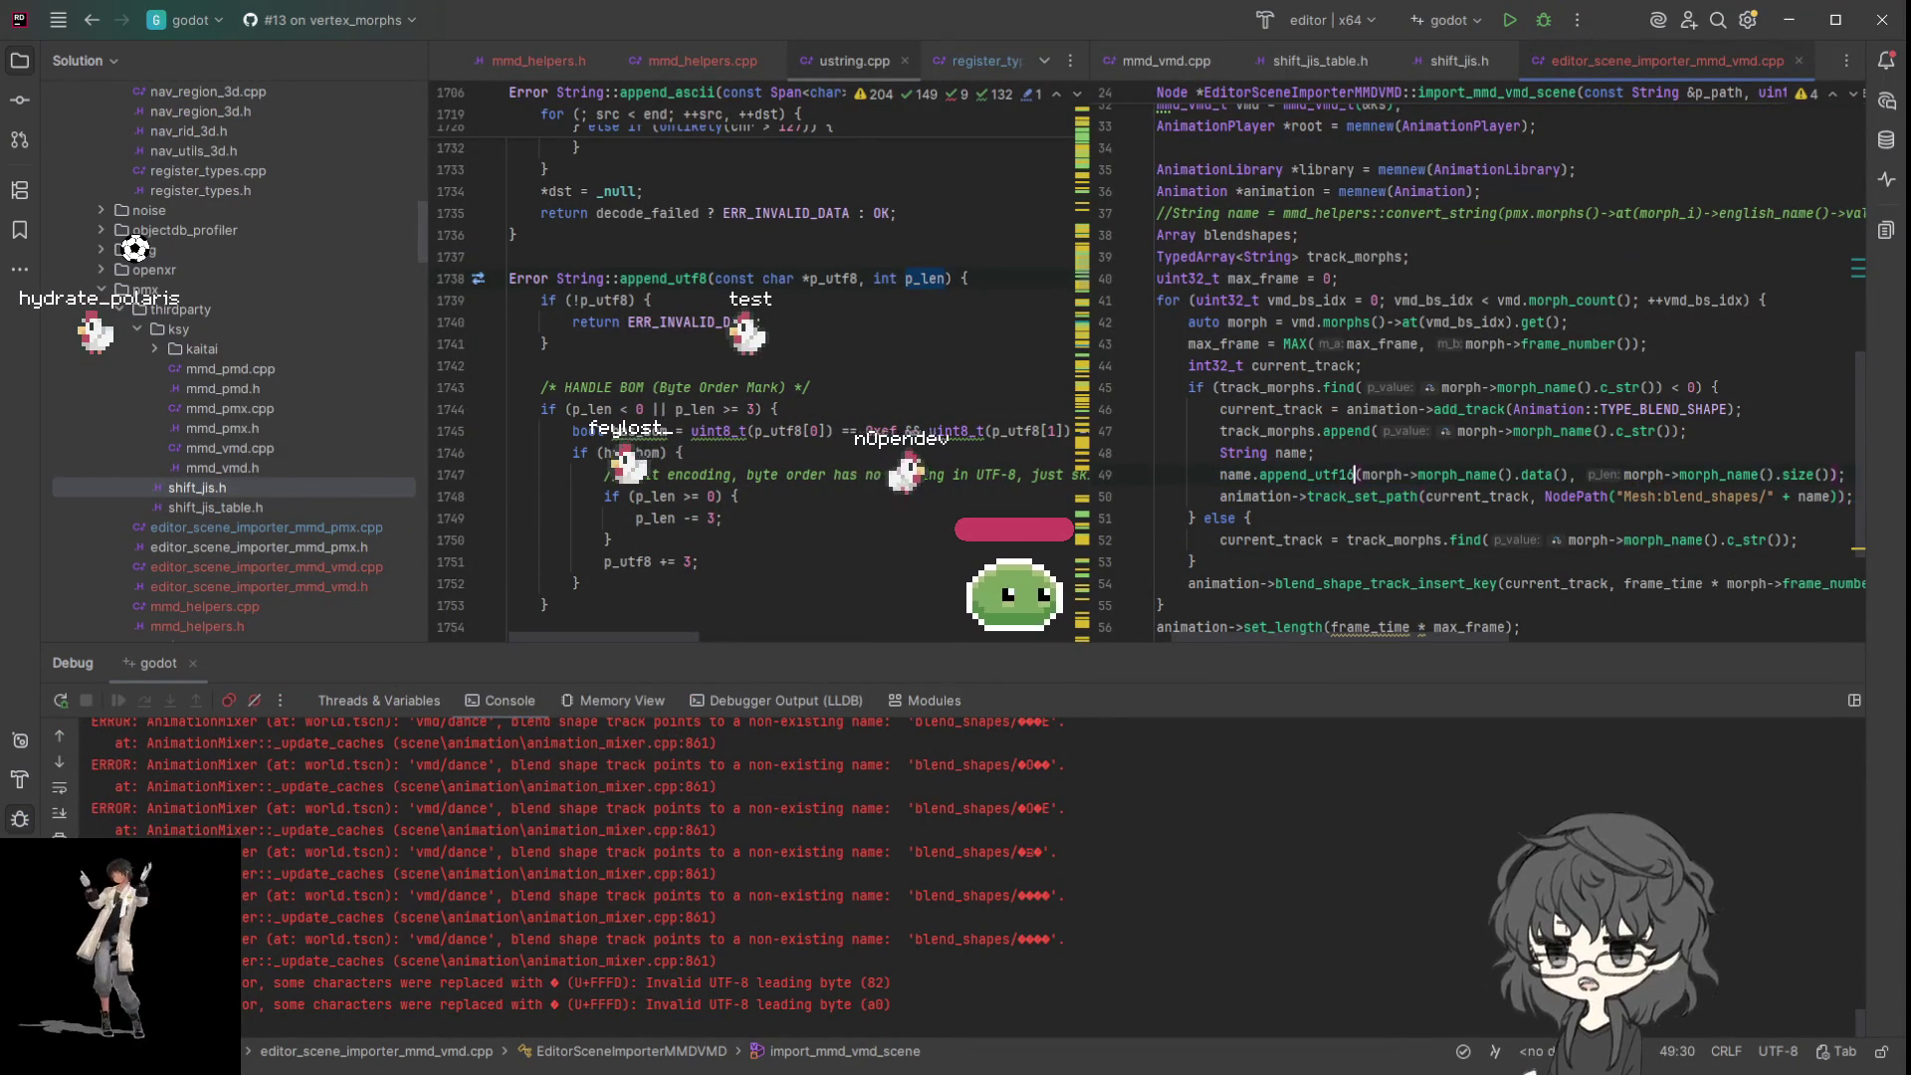
pyautogui.moveTo(1359, 635); pyautogui.dragTo(1399, 638)
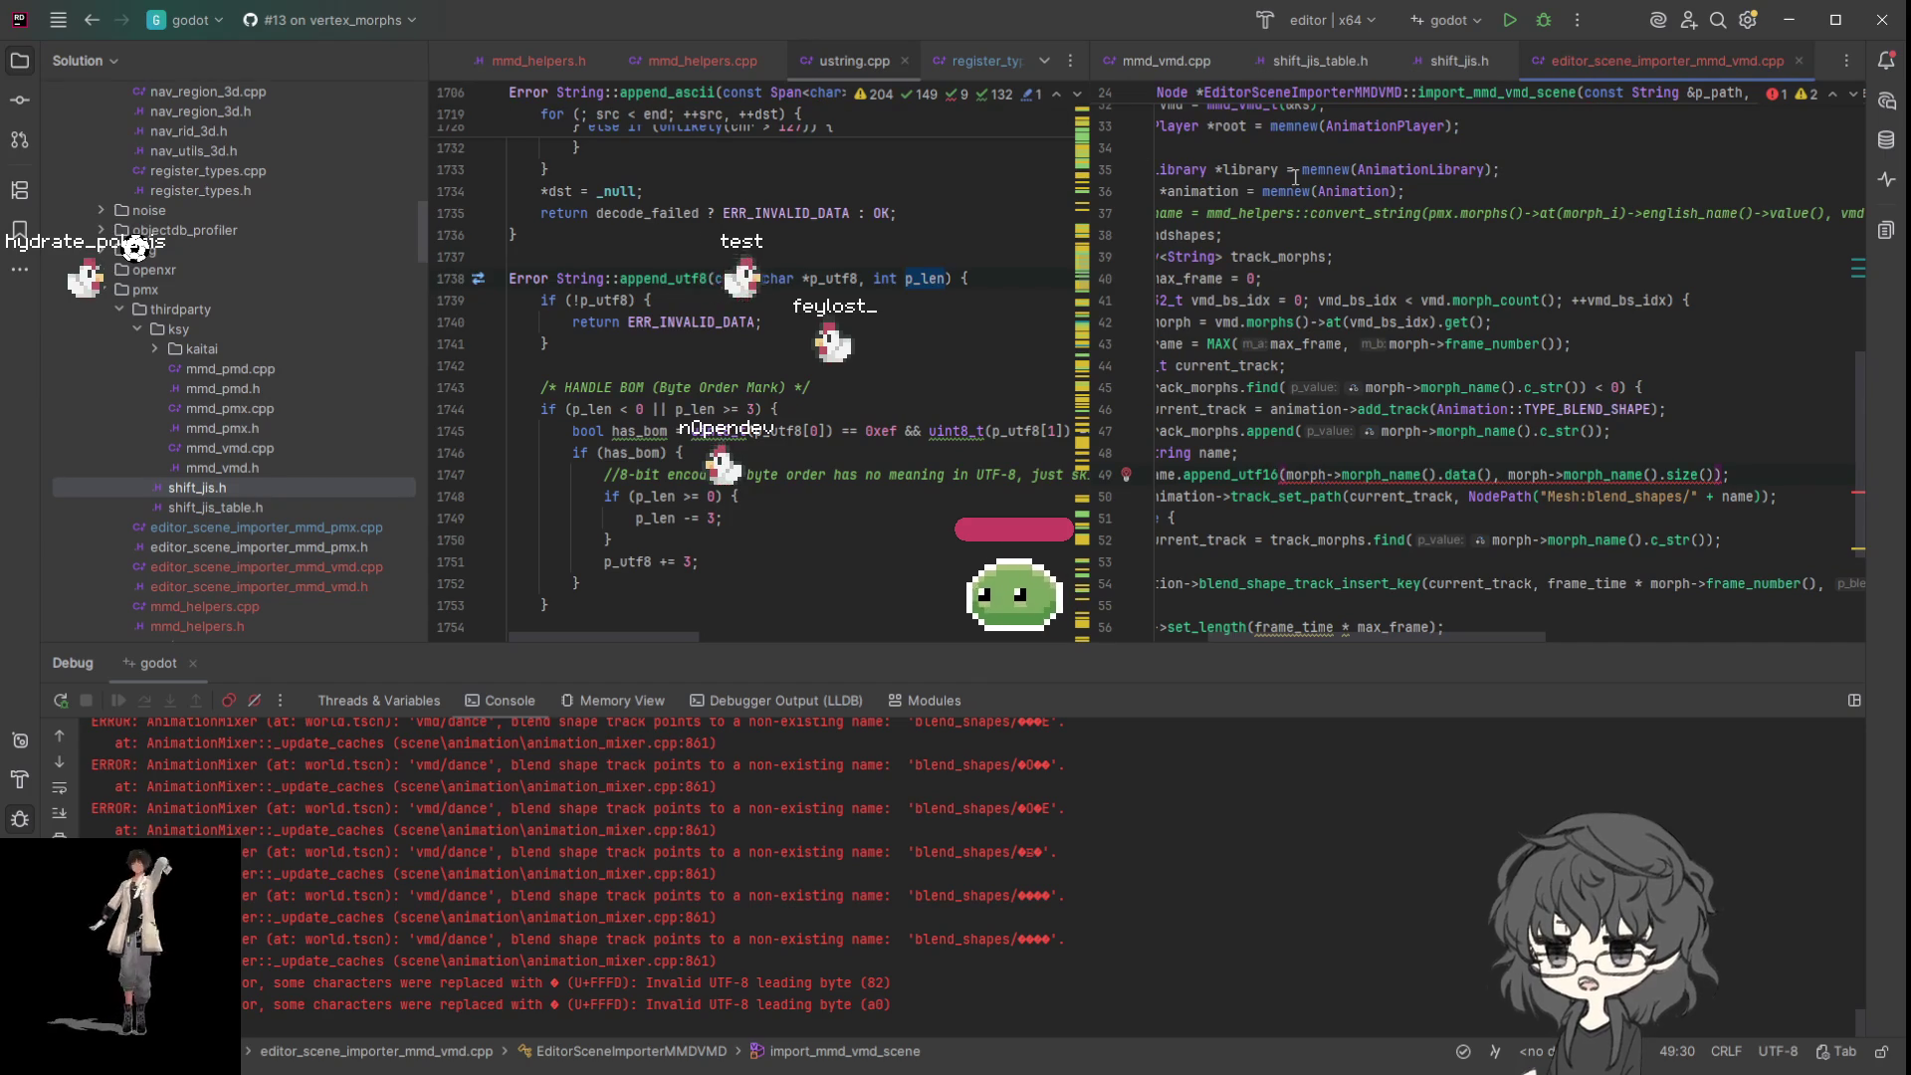
pyautogui.middleClick(833, 61)
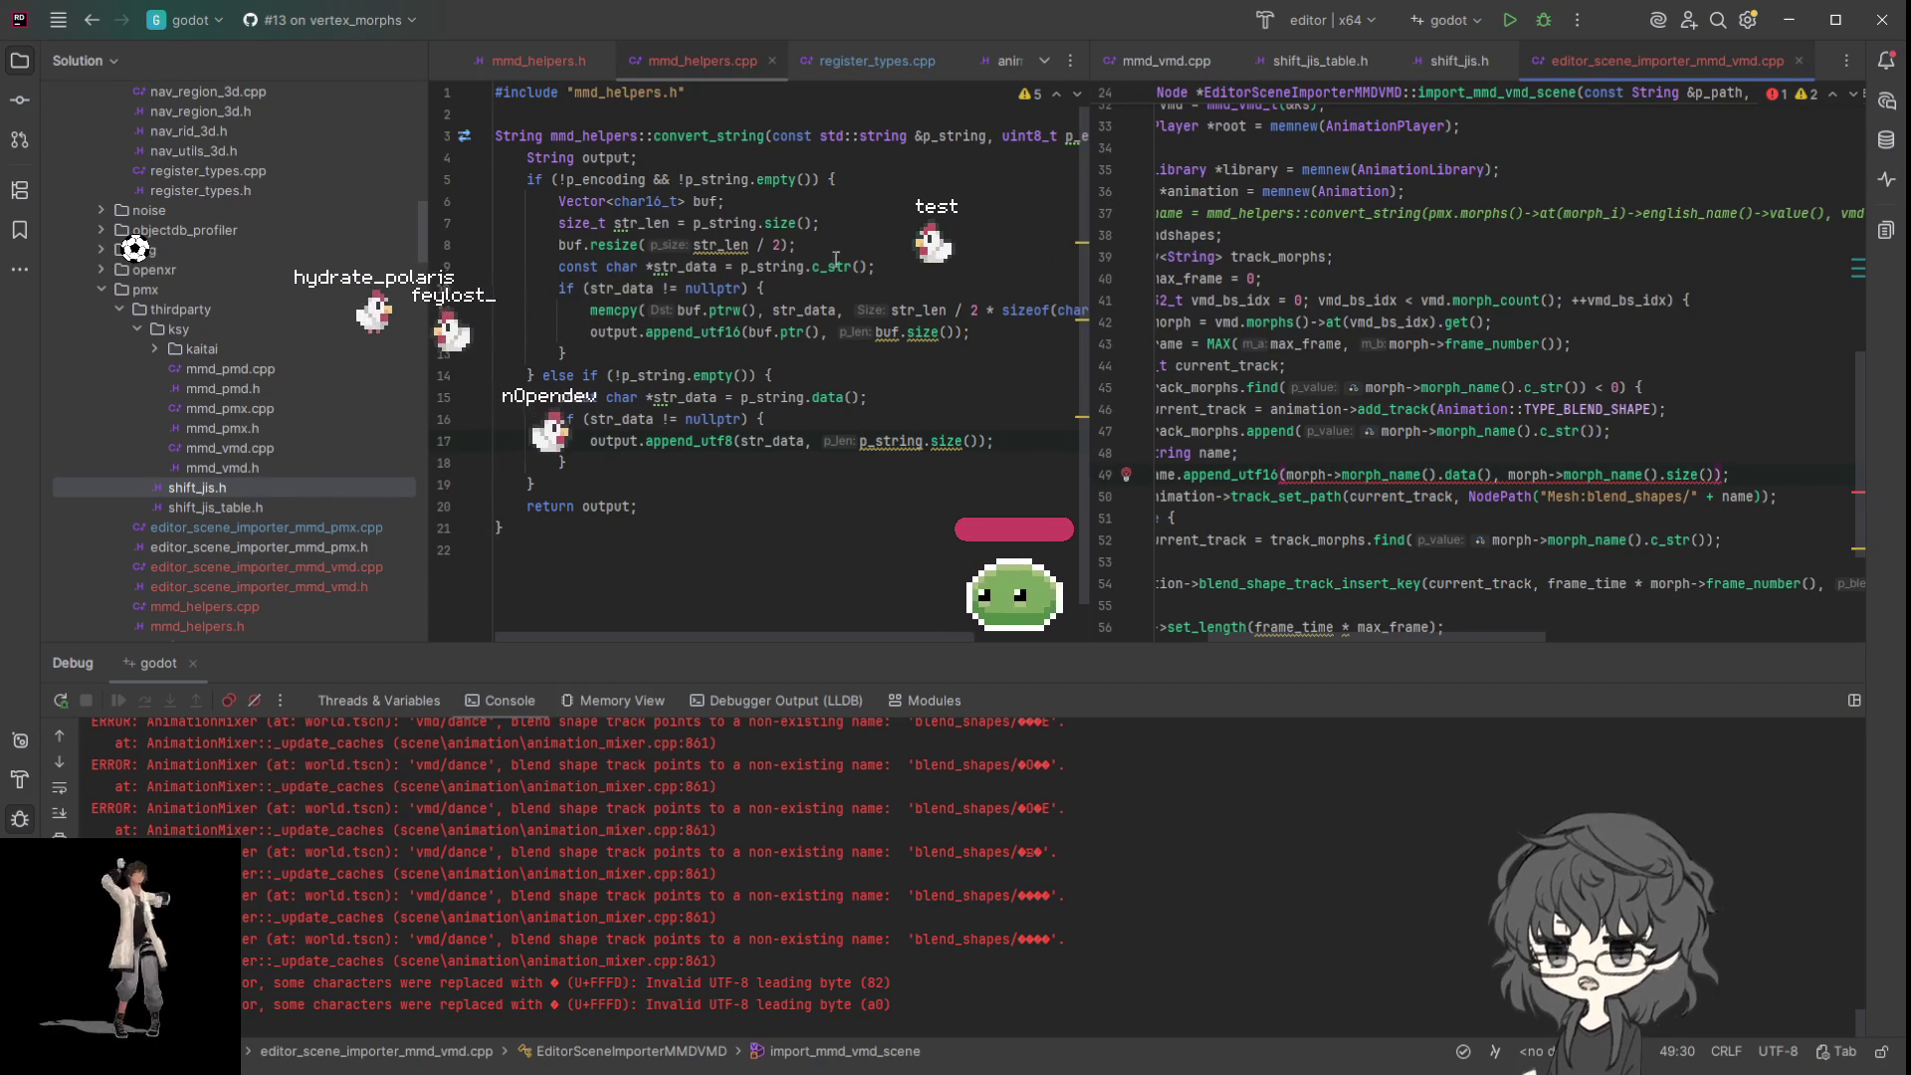
# - Inspect the buf handling in mmd_helpers.cpp and shrink the debug panel to enlarge the code area
pyautogui.doubleClick(707, 202)
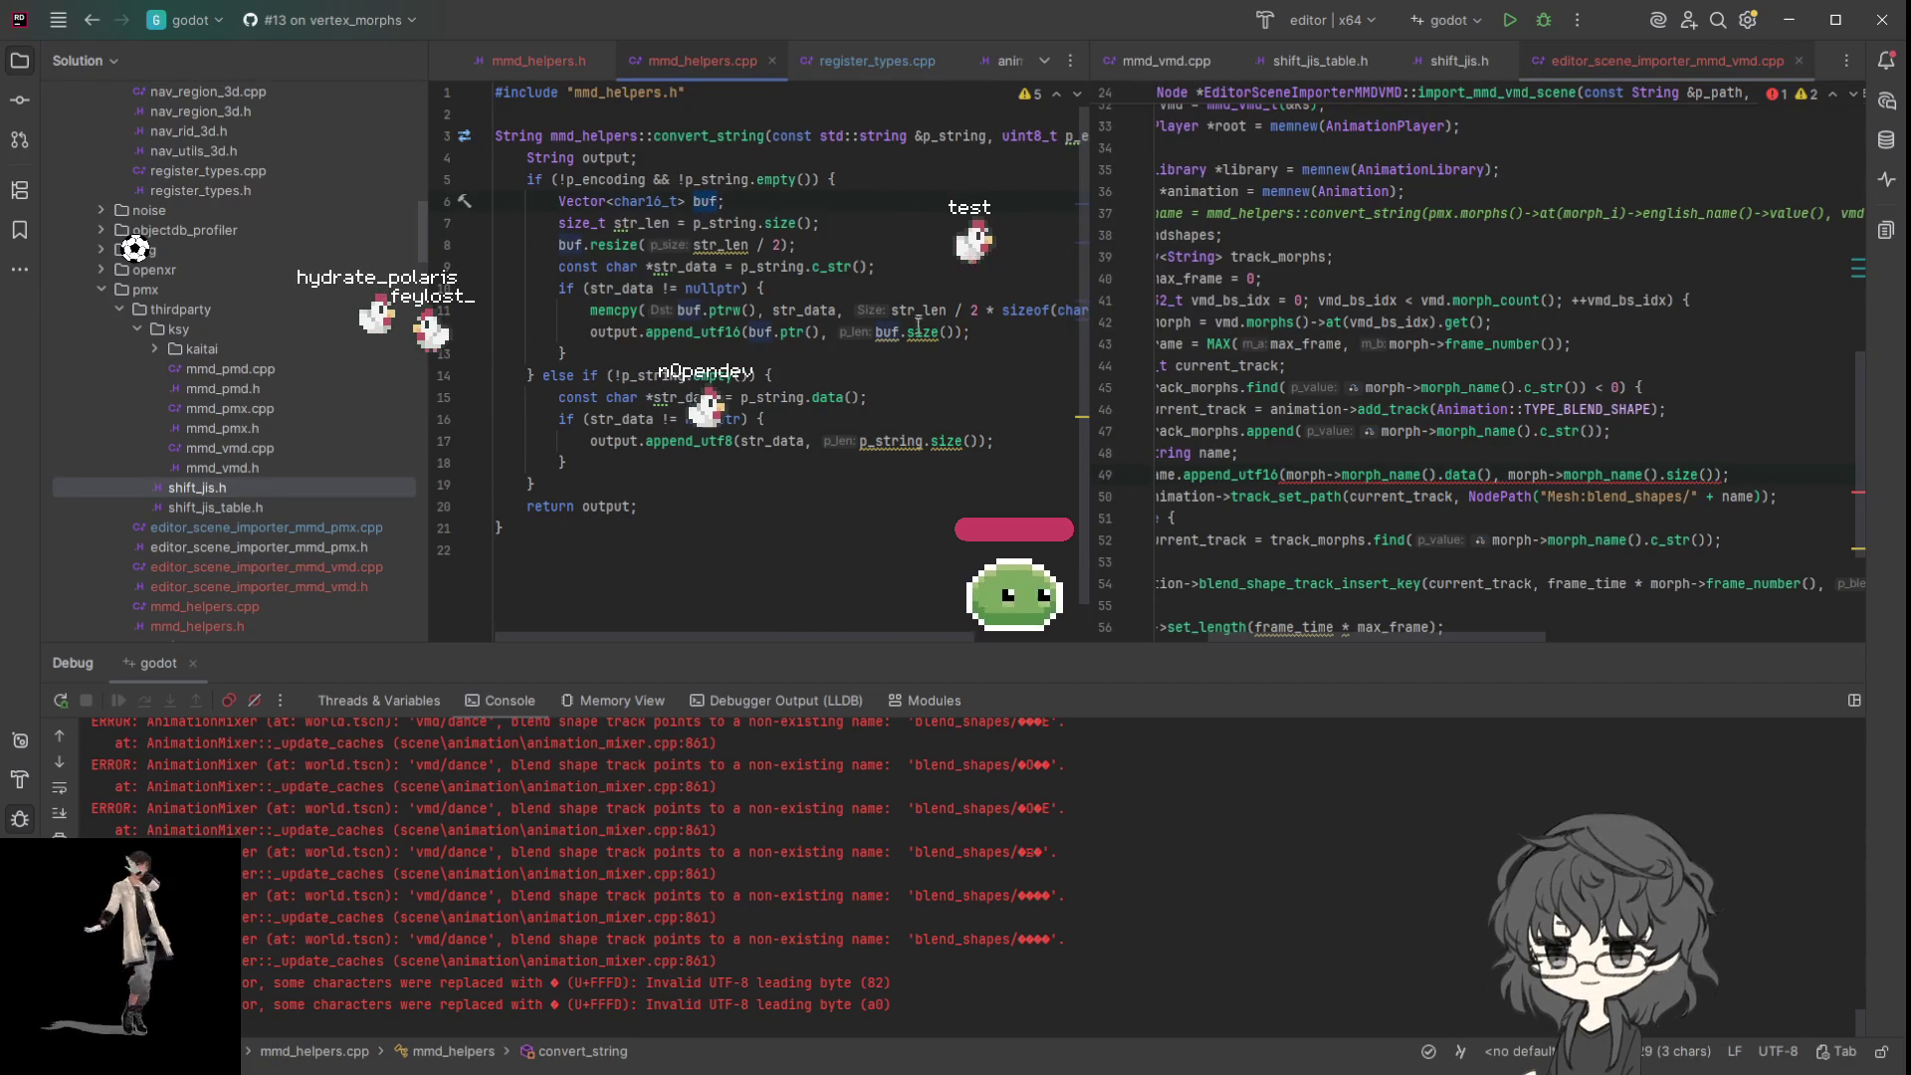
pyautogui.moveTo(680, 645)
pyautogui.mouseDown()
pyautogui.moveTo(833, 667)
pyautogui.moveTo(784, 665)
pyautogui.mouseUp()
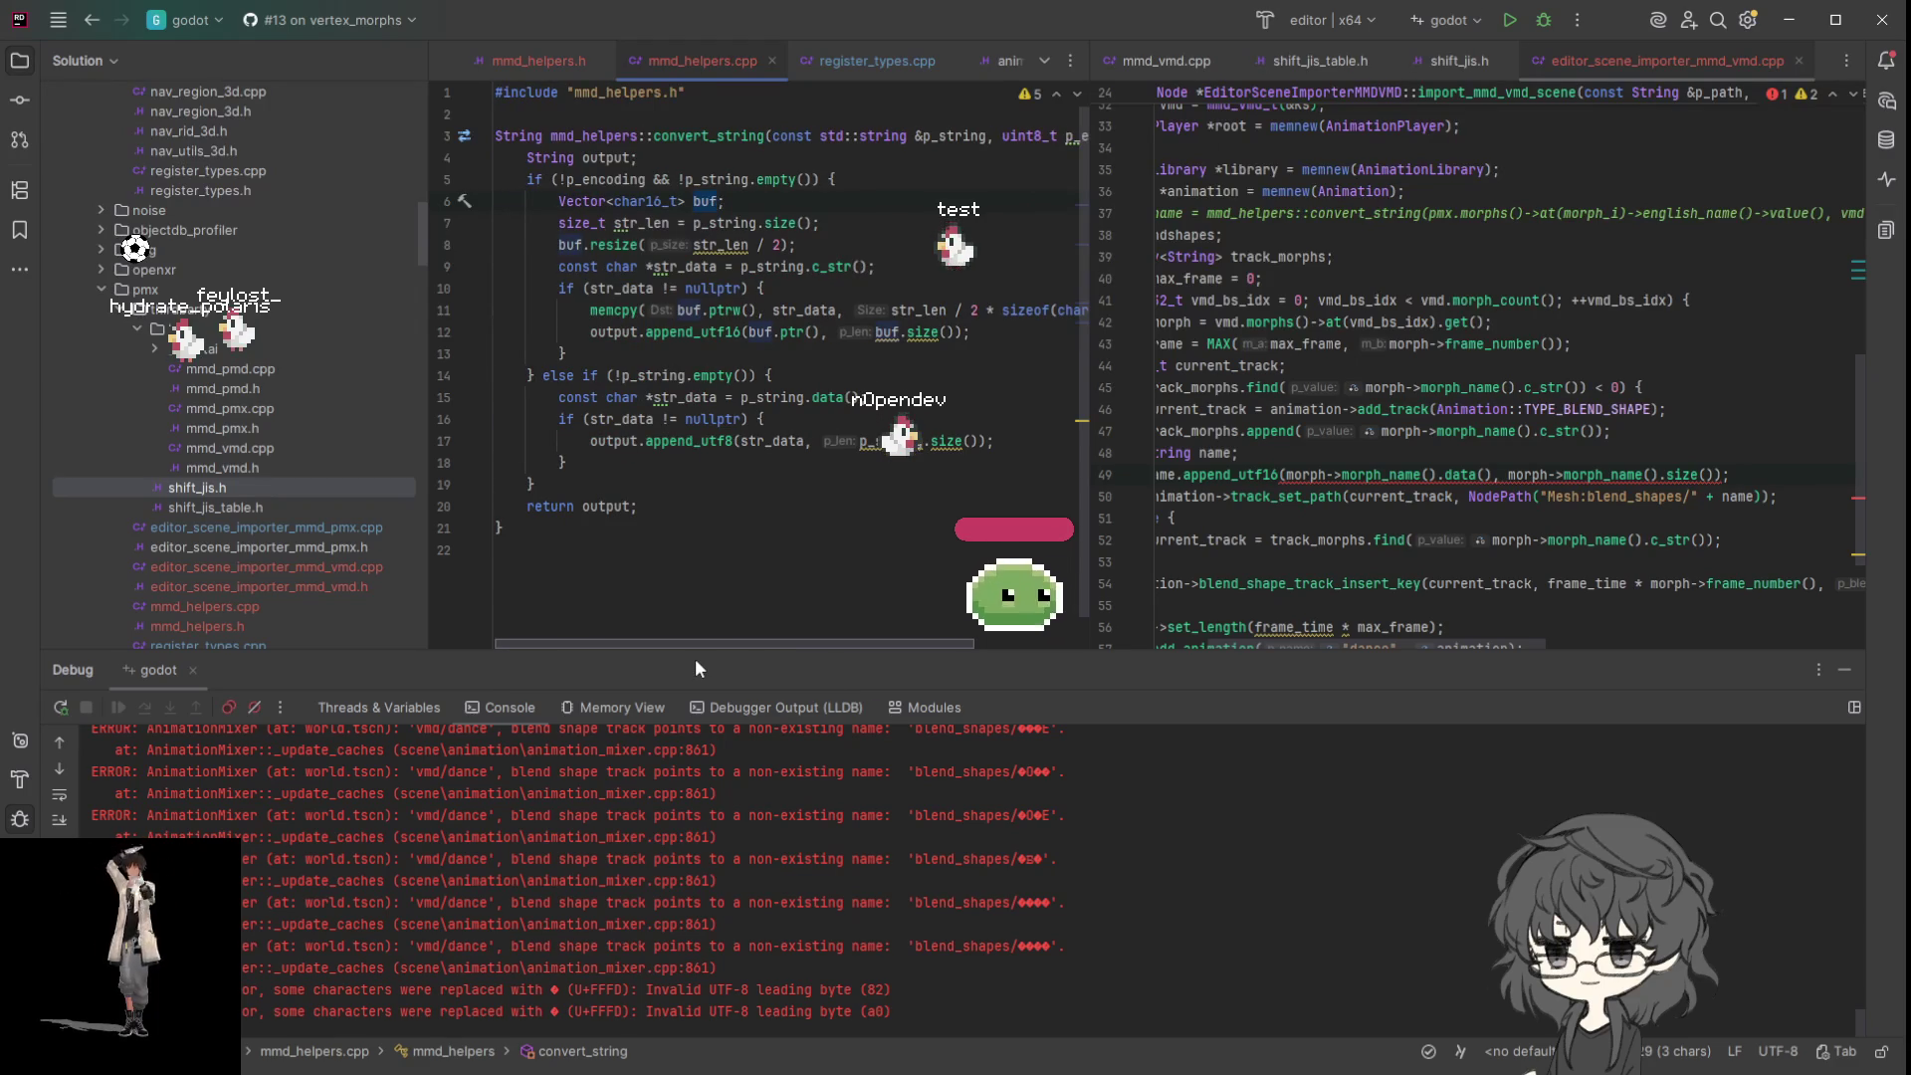
pyautogui.hscroll(2, 738, 669)
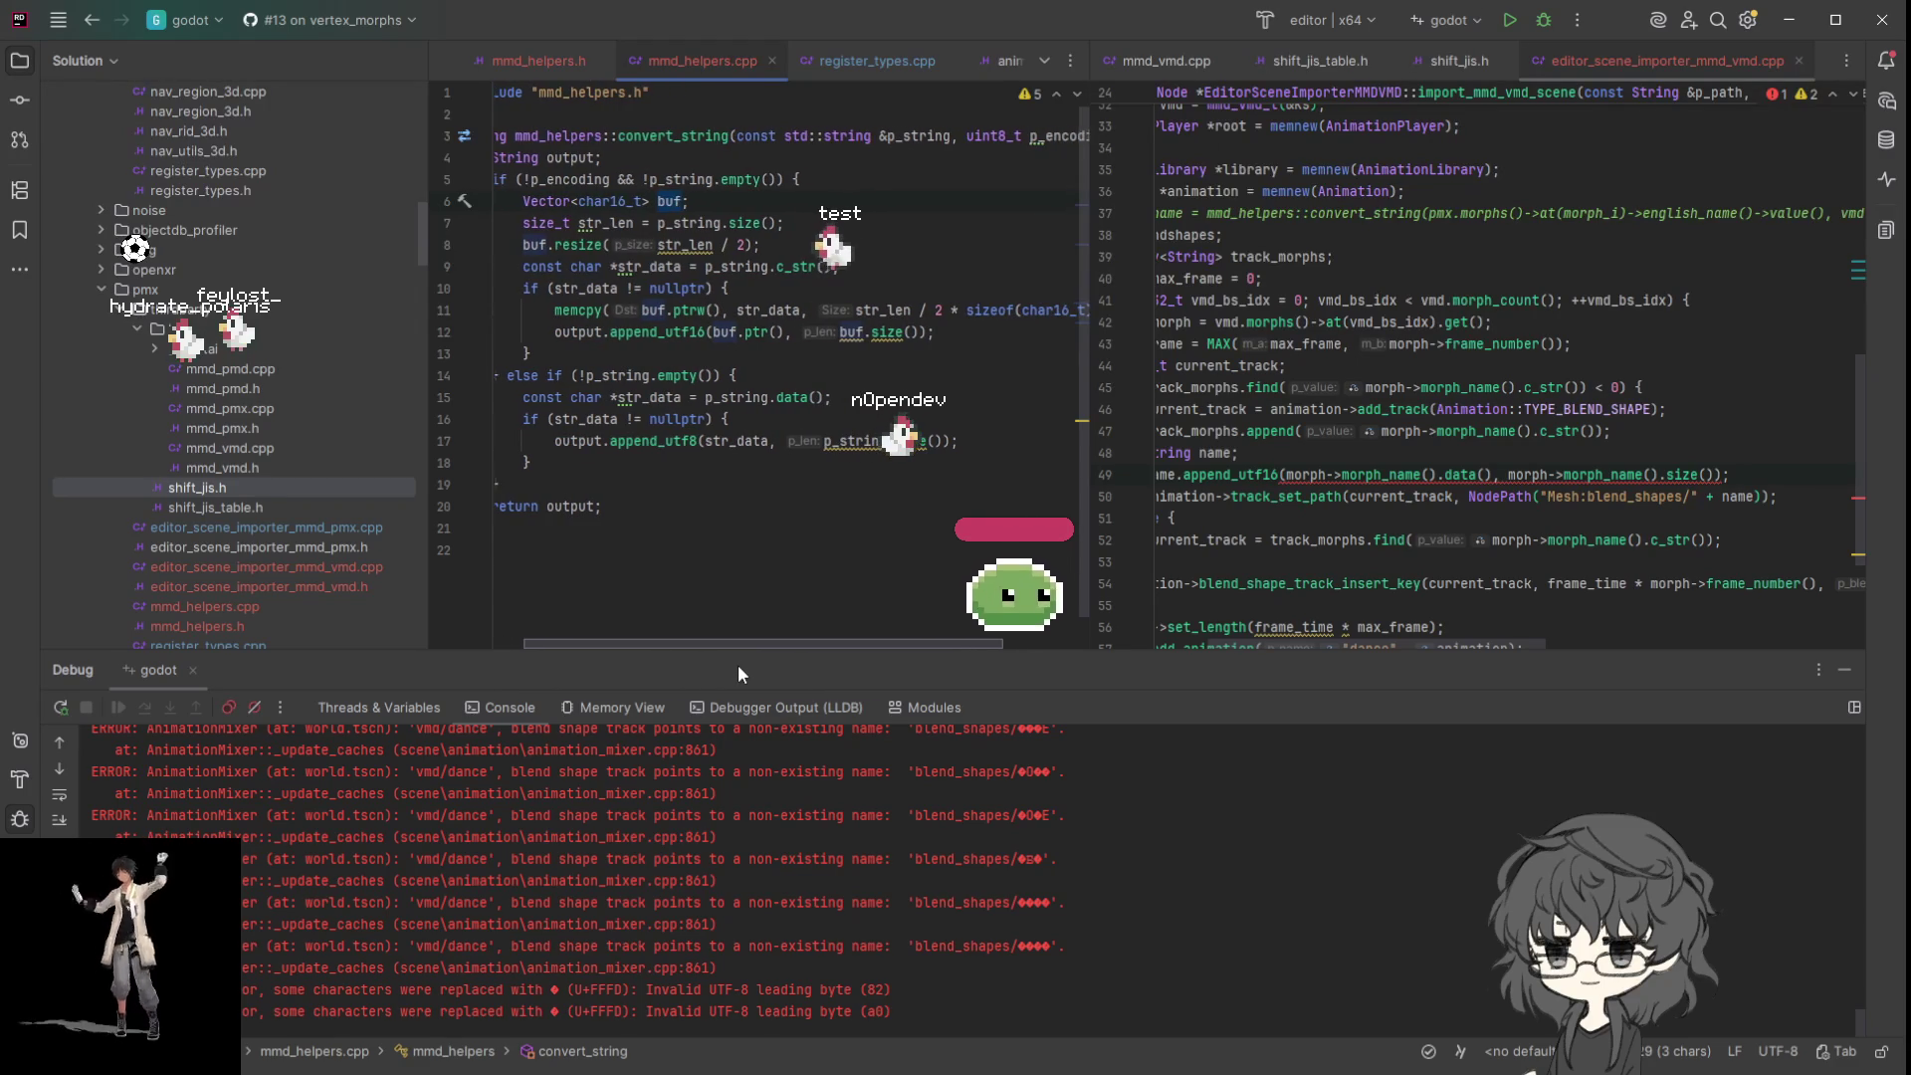
pyautogui.hscroll(1, 737, 667)
pyautogui.moveTo(750, 666); pyautogui.dragTo(779, 669)
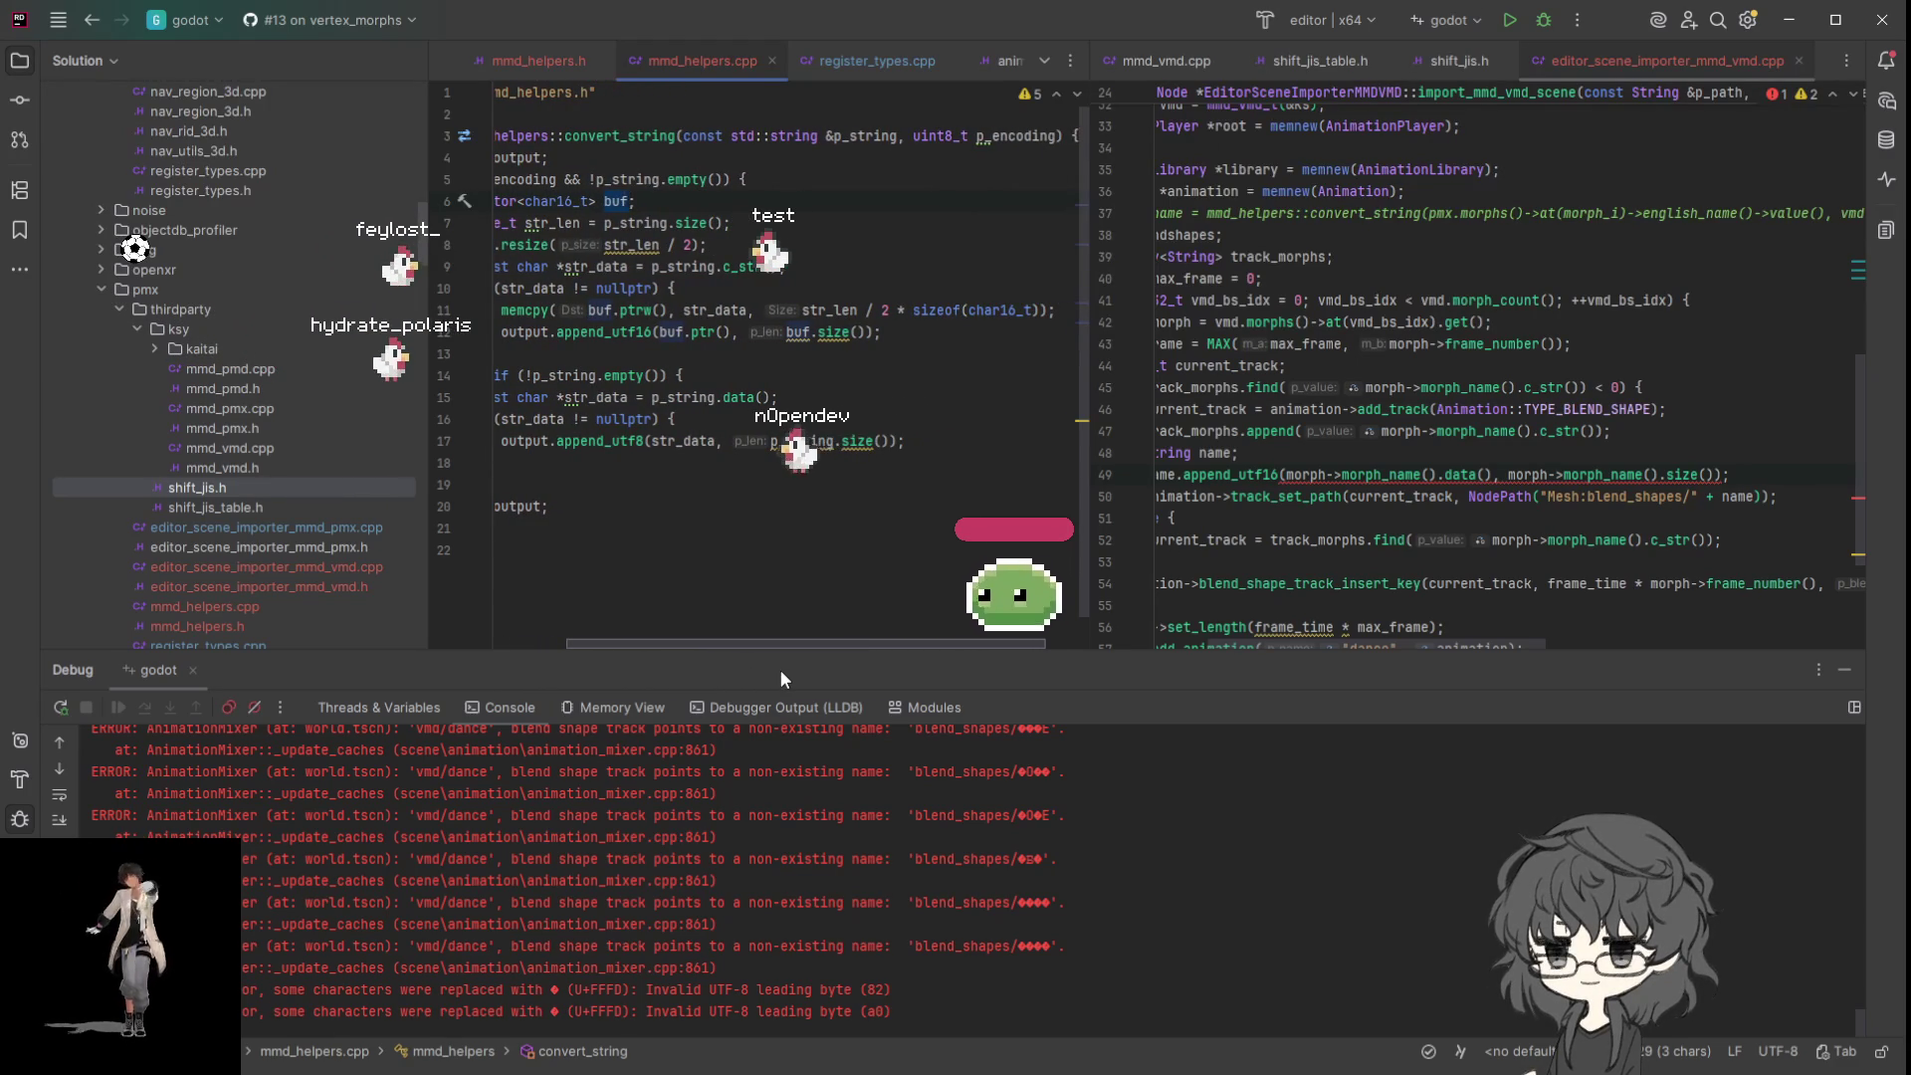
pyautogui.moveTo(779, 669); pyautogui.dragTo(715, 664)
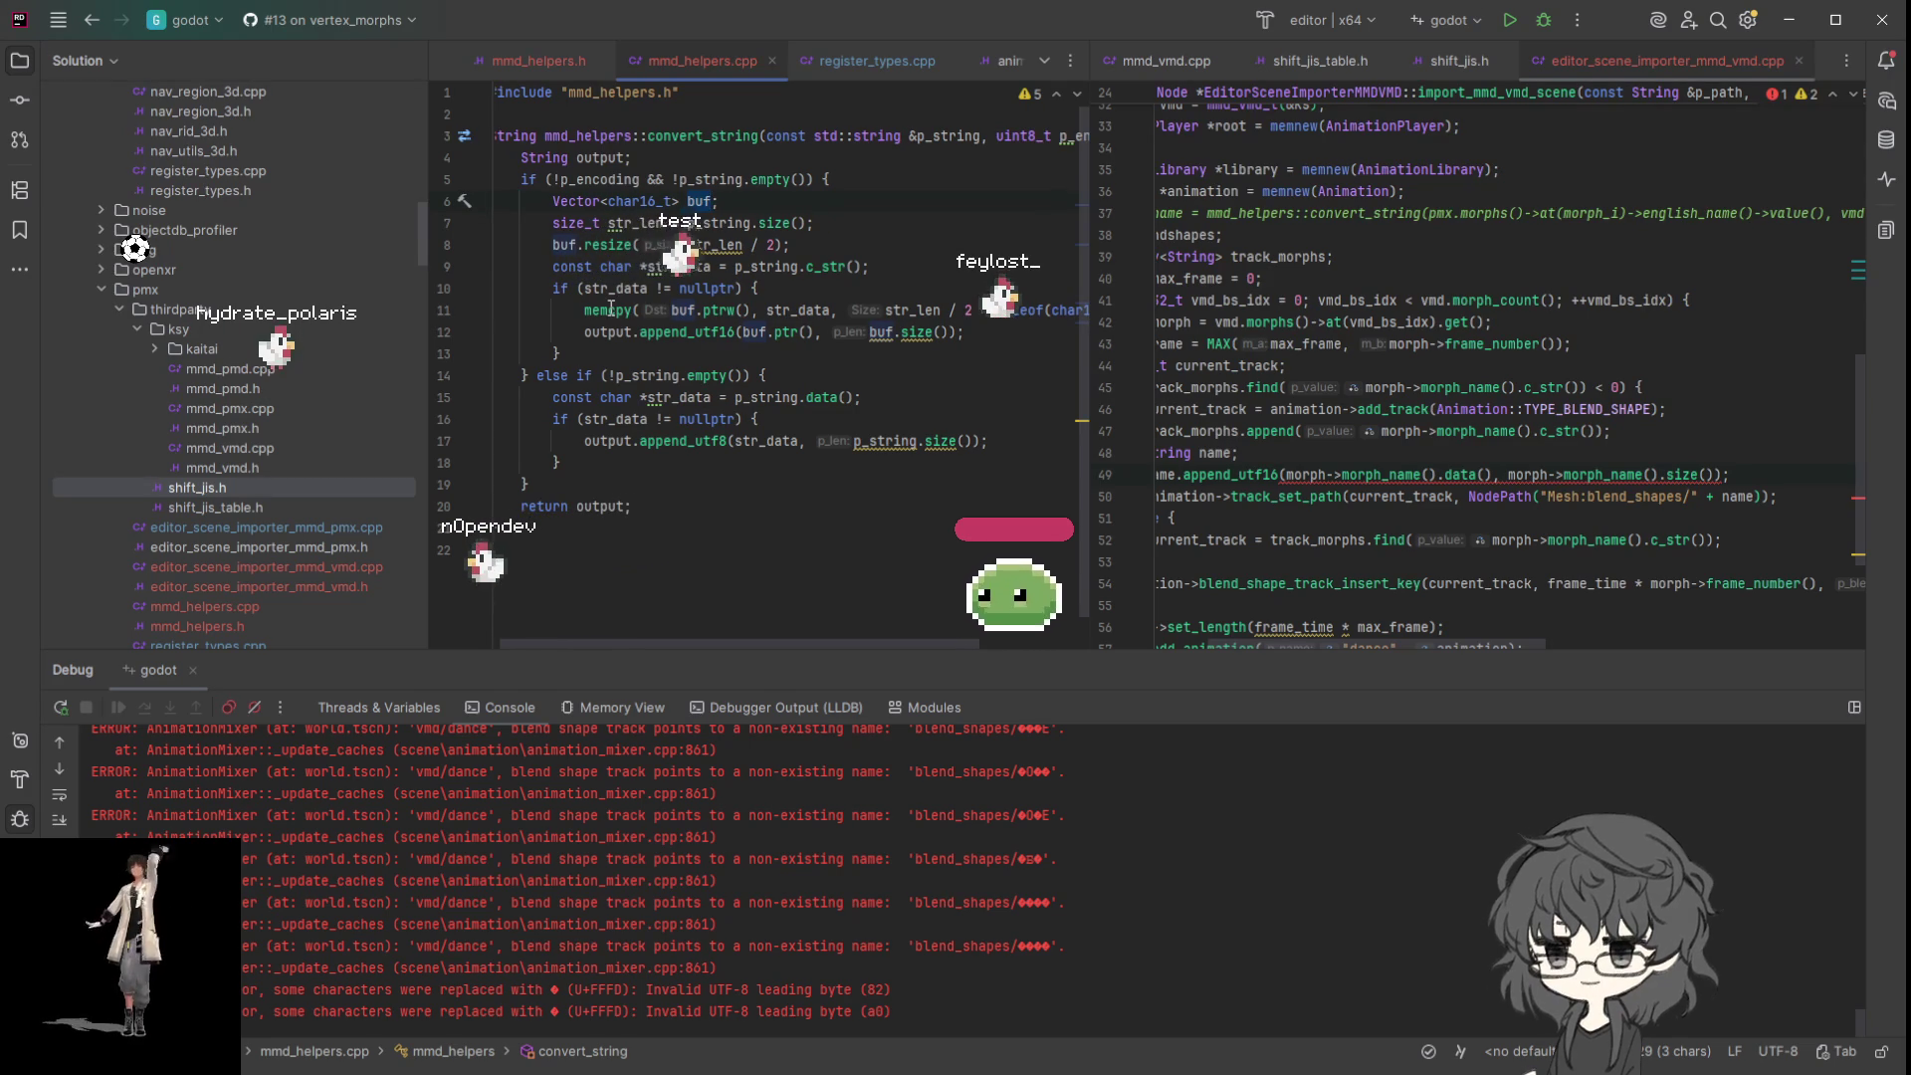
pyautogui.moveTo(823, 656)
pyautogui.mouseDown()
pyautogui.moveTo(845, 659)
pyautogui.moveTo(739, 654)
pyautogui.mouseUp()
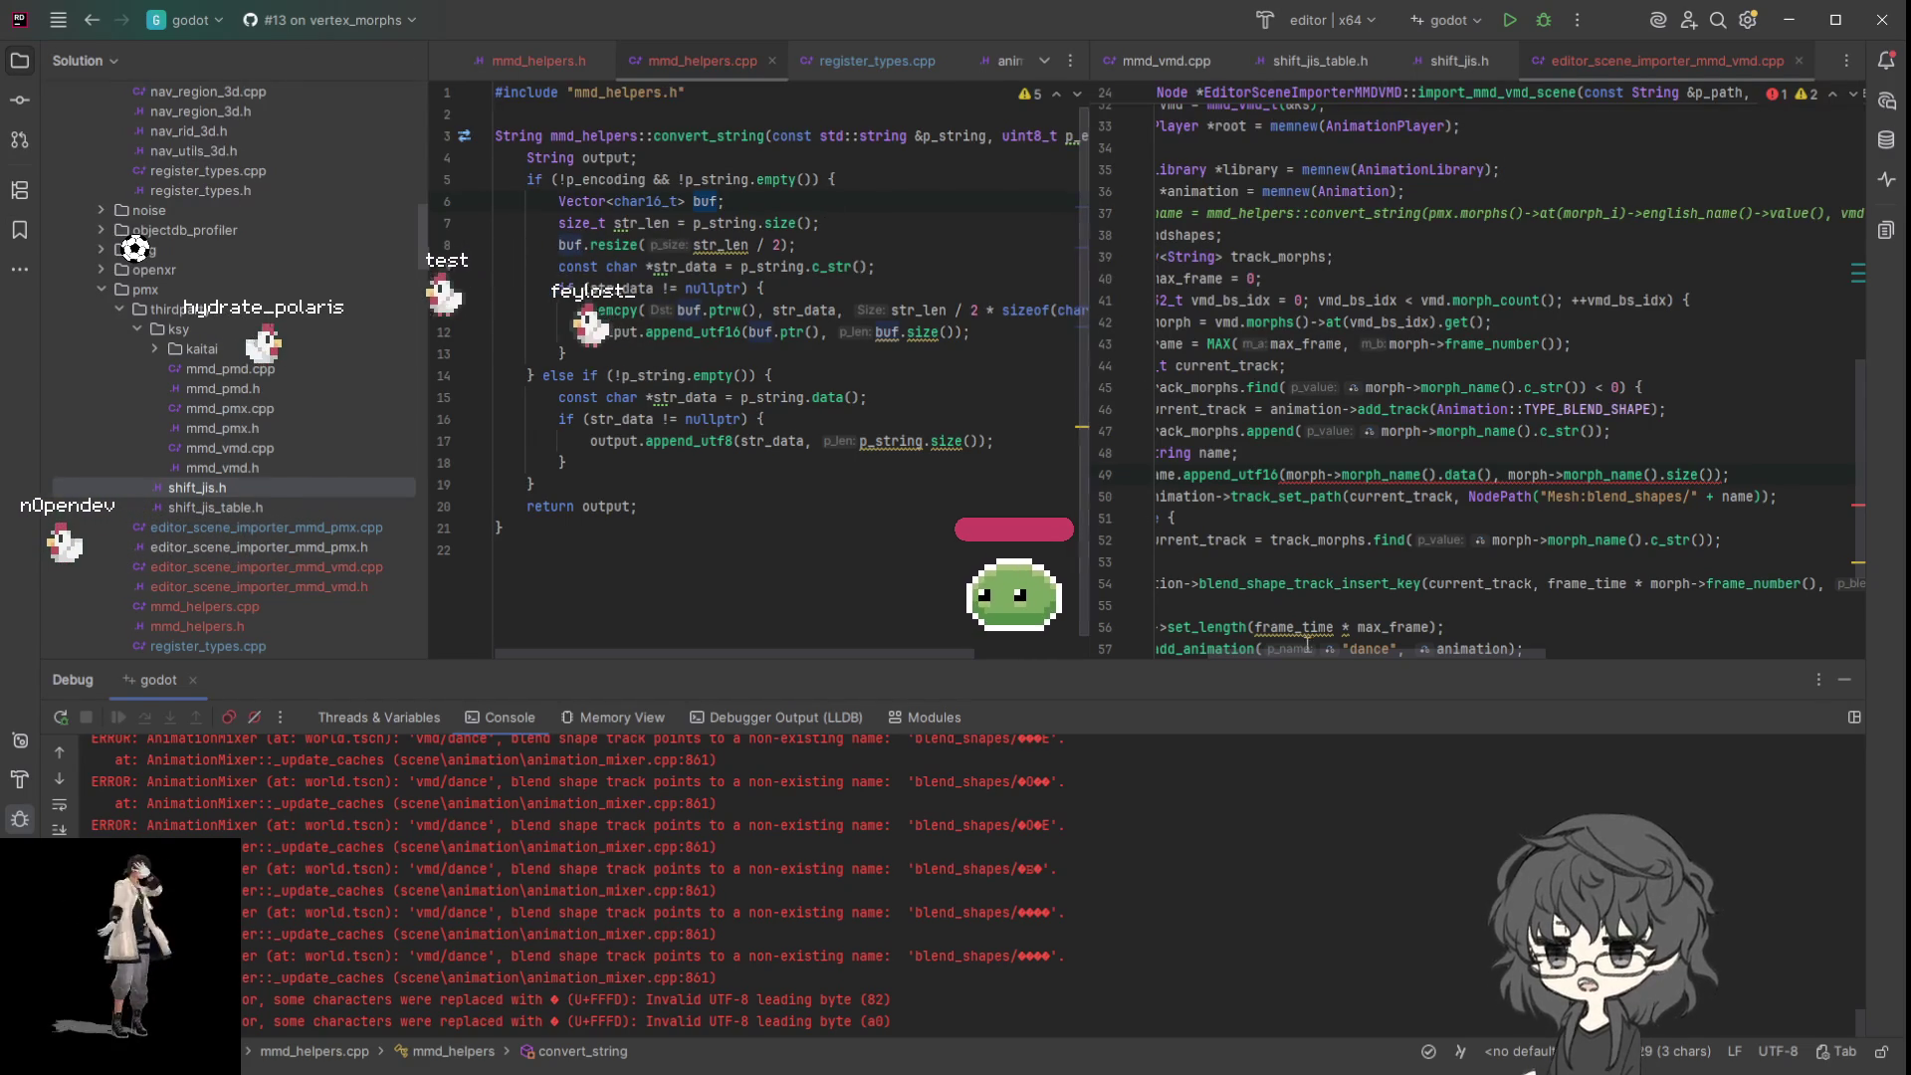
pyautogui.hscroll(-3, 1299, 651)
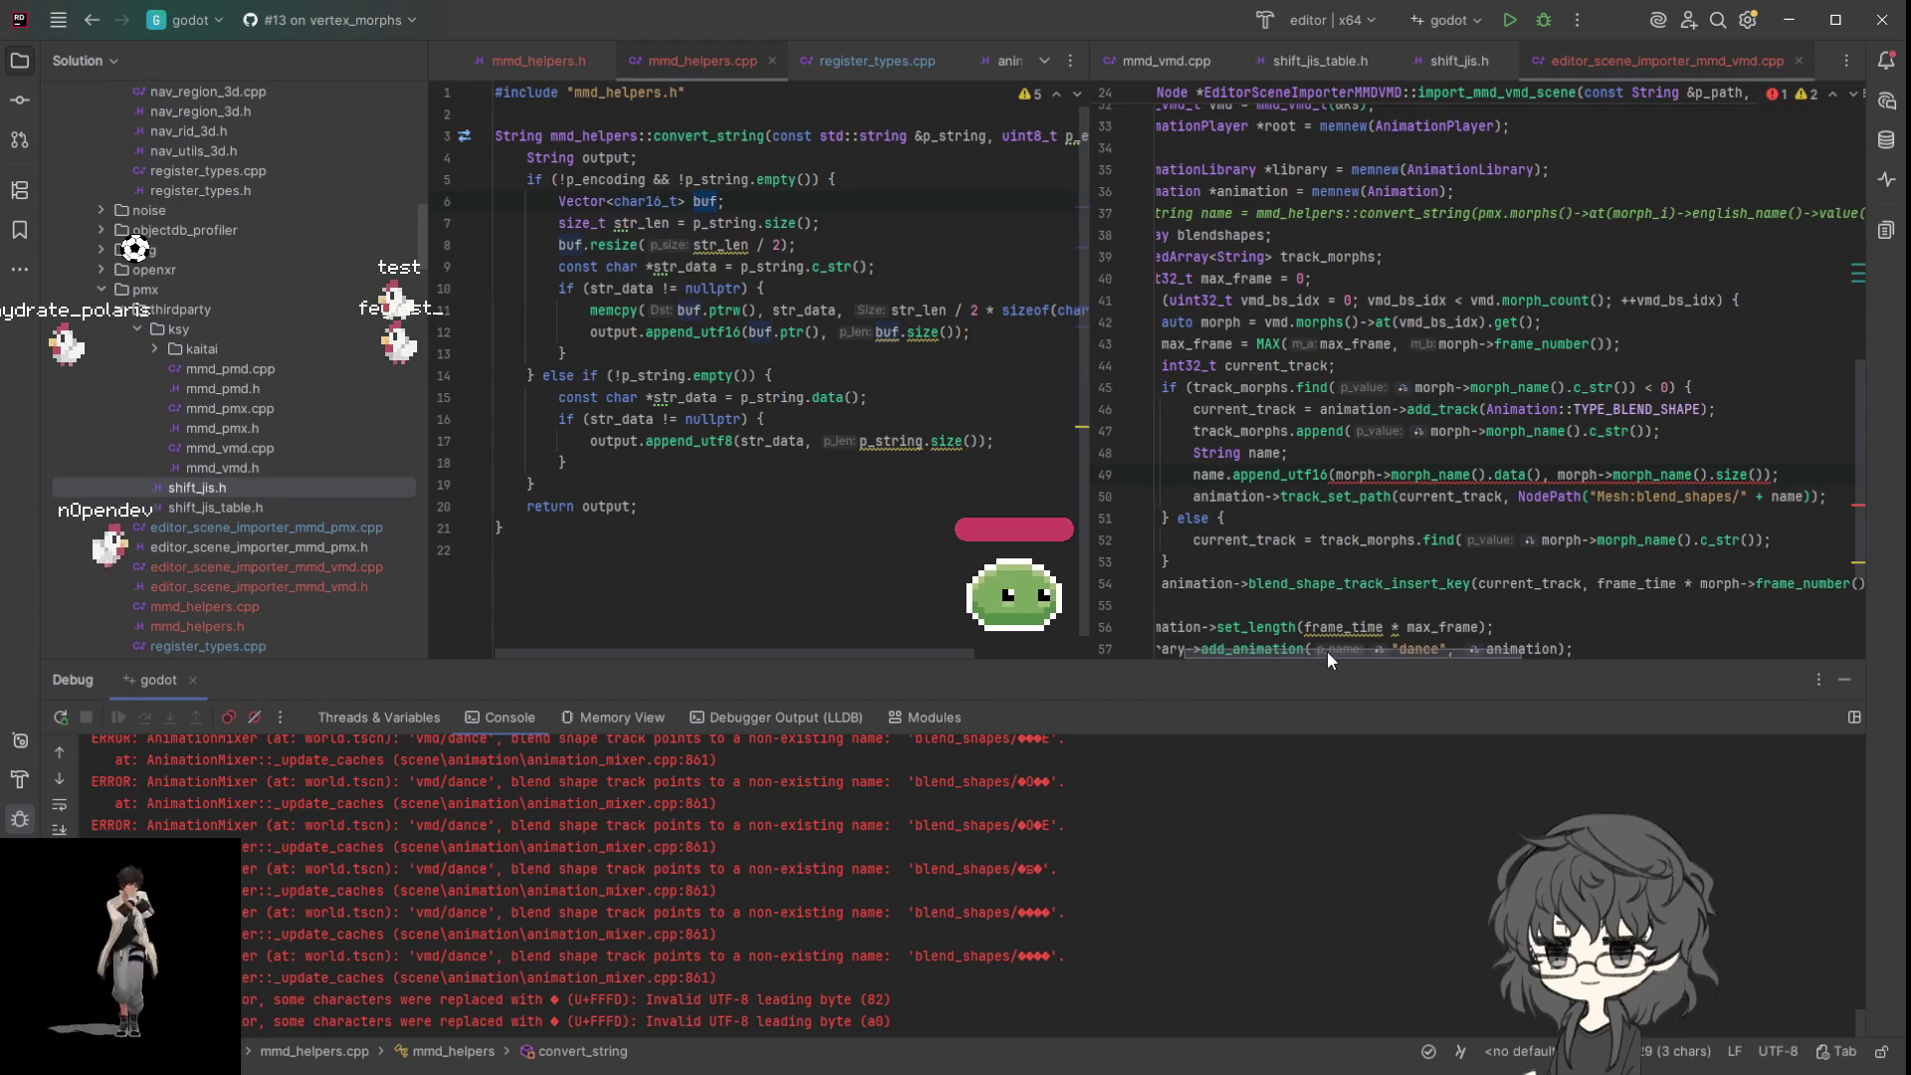
# - Revert line 49 to append_utf8 with size()/2, then rebuild and launch for debugging
pyautogui.click(1328, 475)
pyautogui.press('BackSpace')
pyautogui.press('BackSpace')
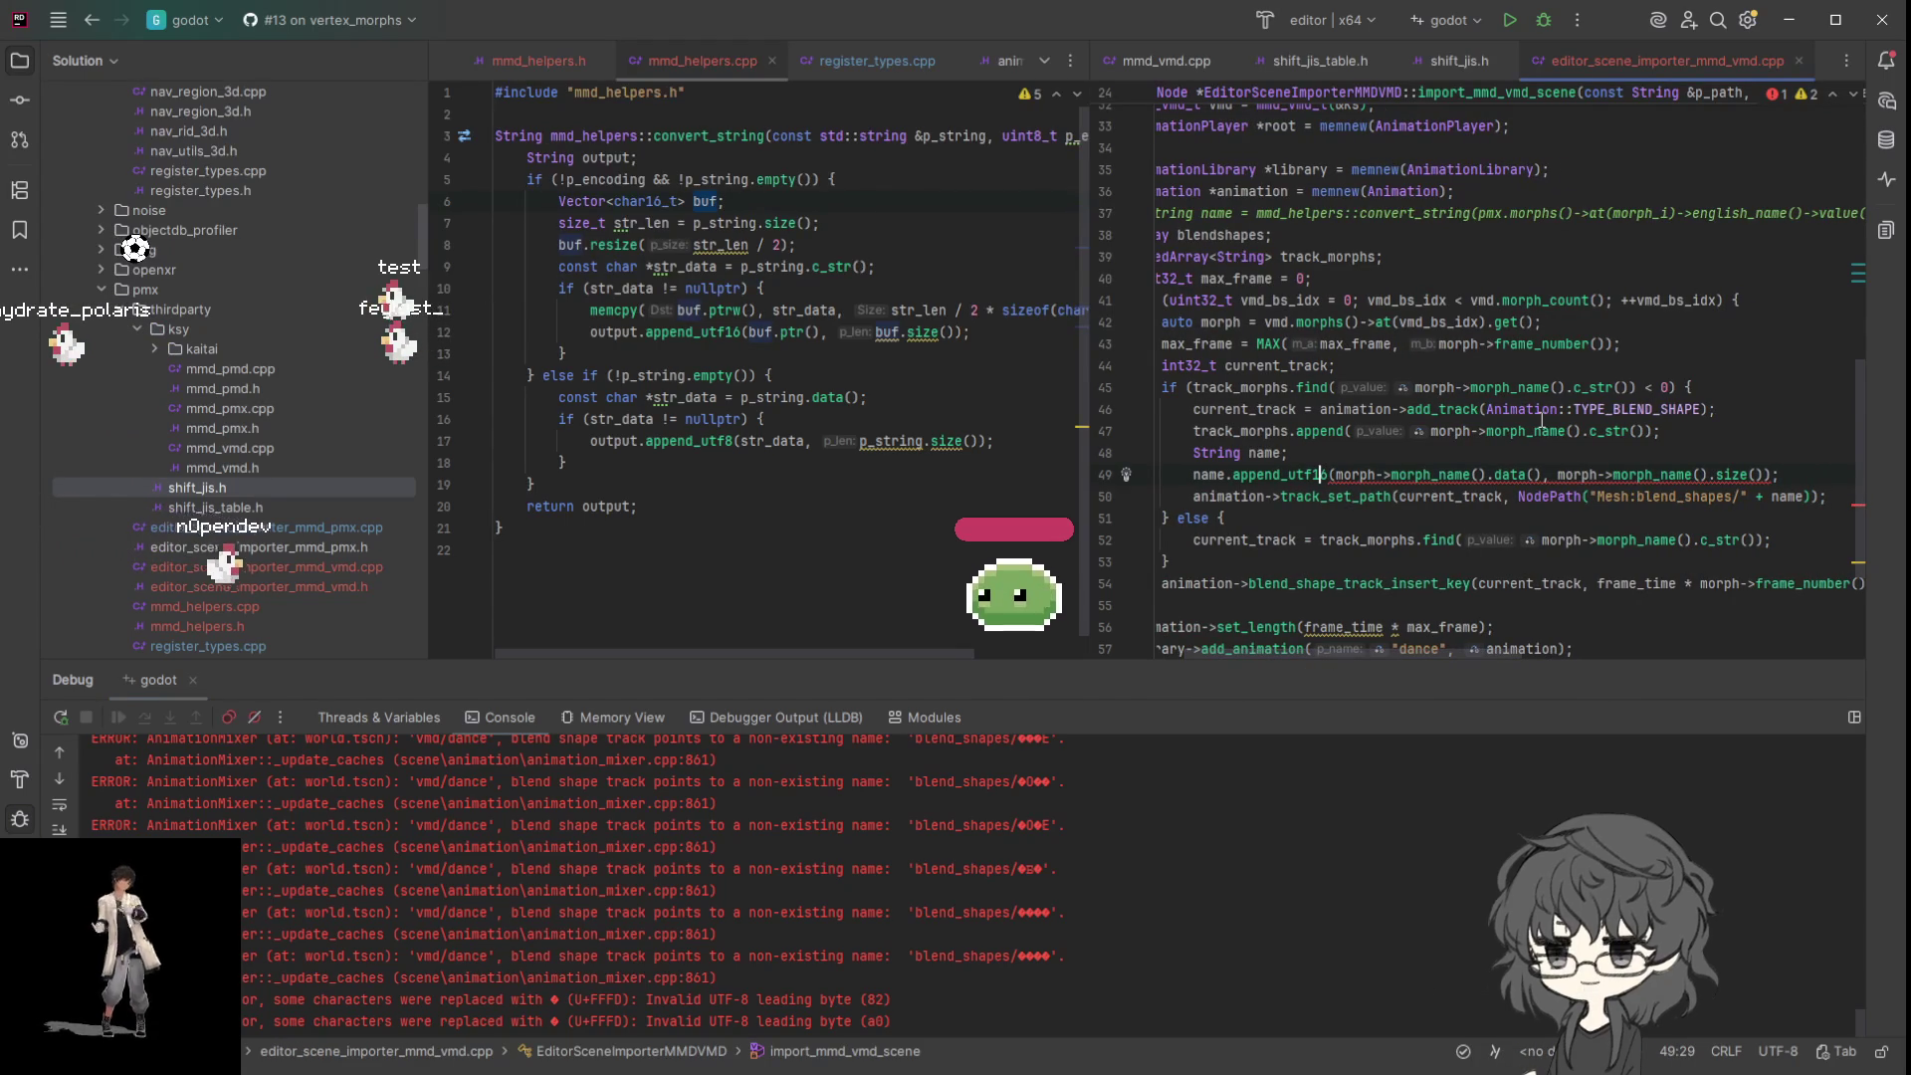
pyautogui.write('8')
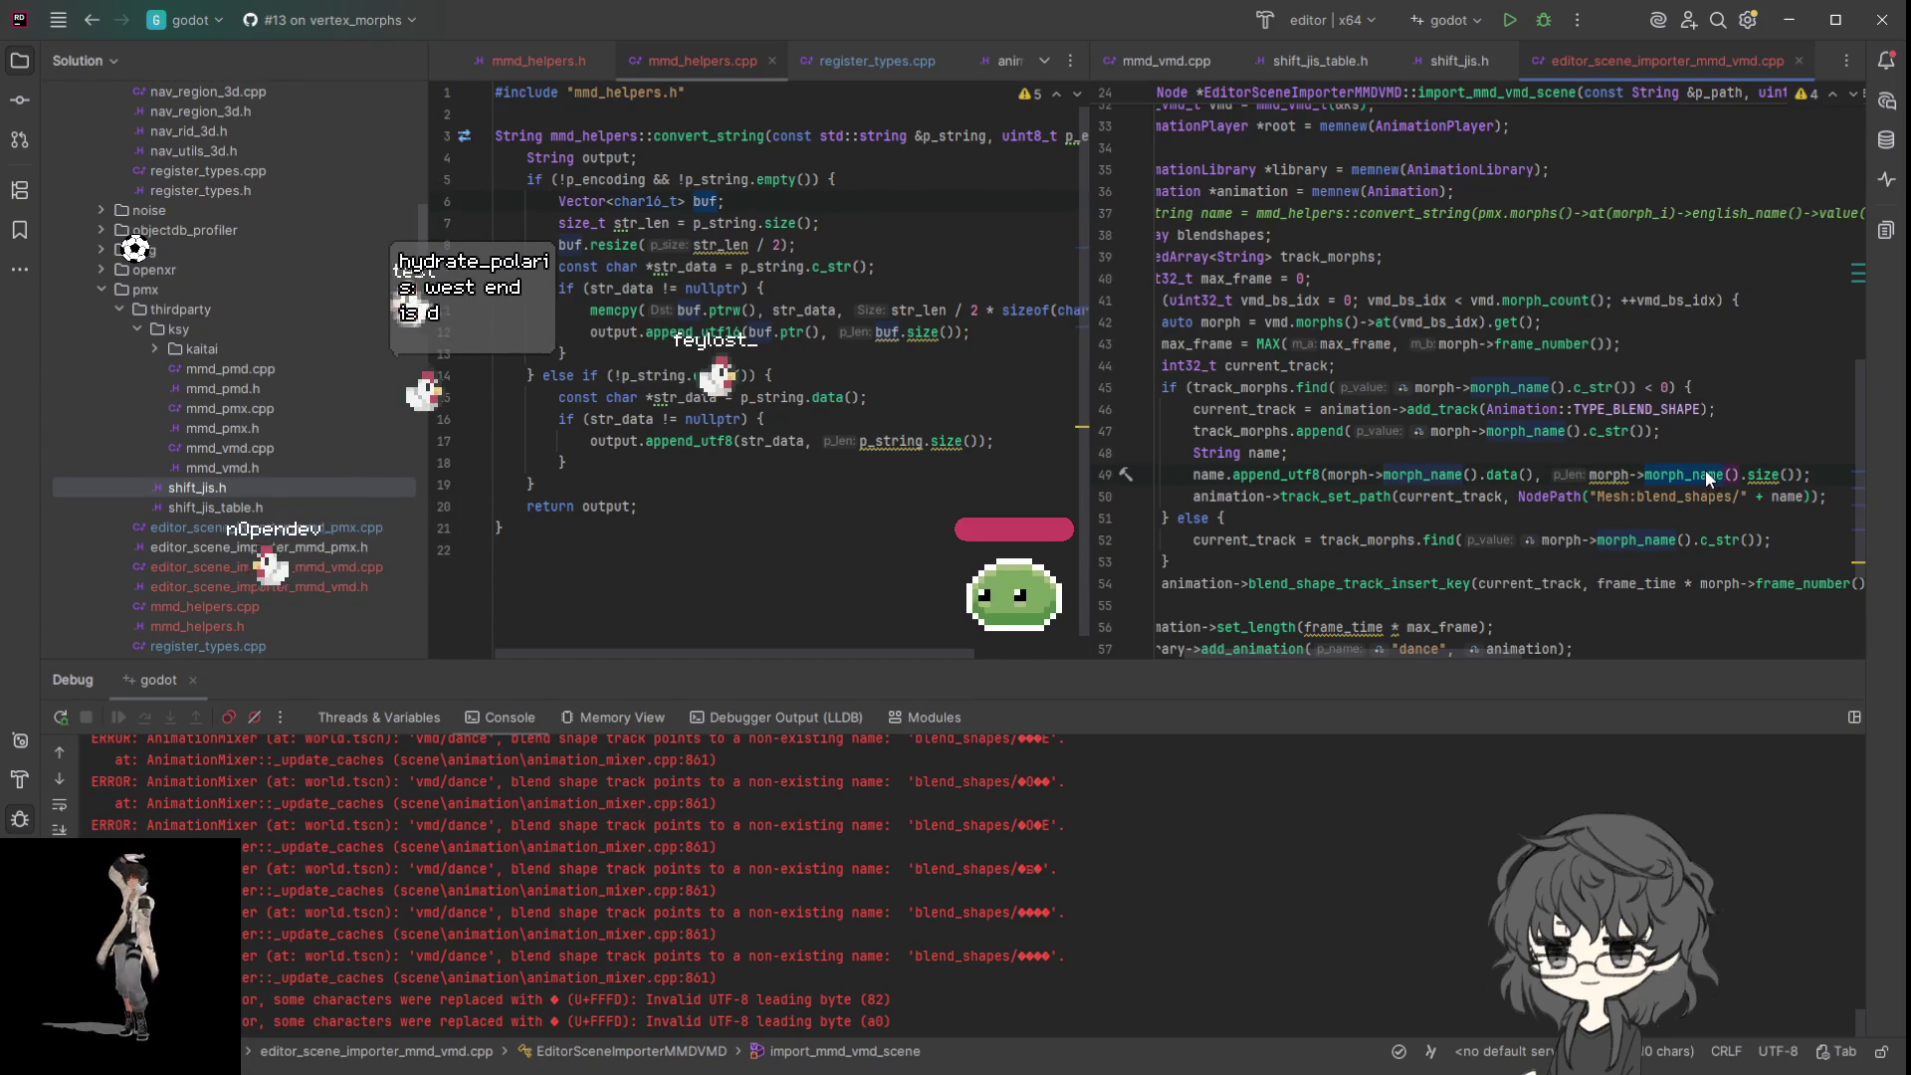
pyautogui.write('/')
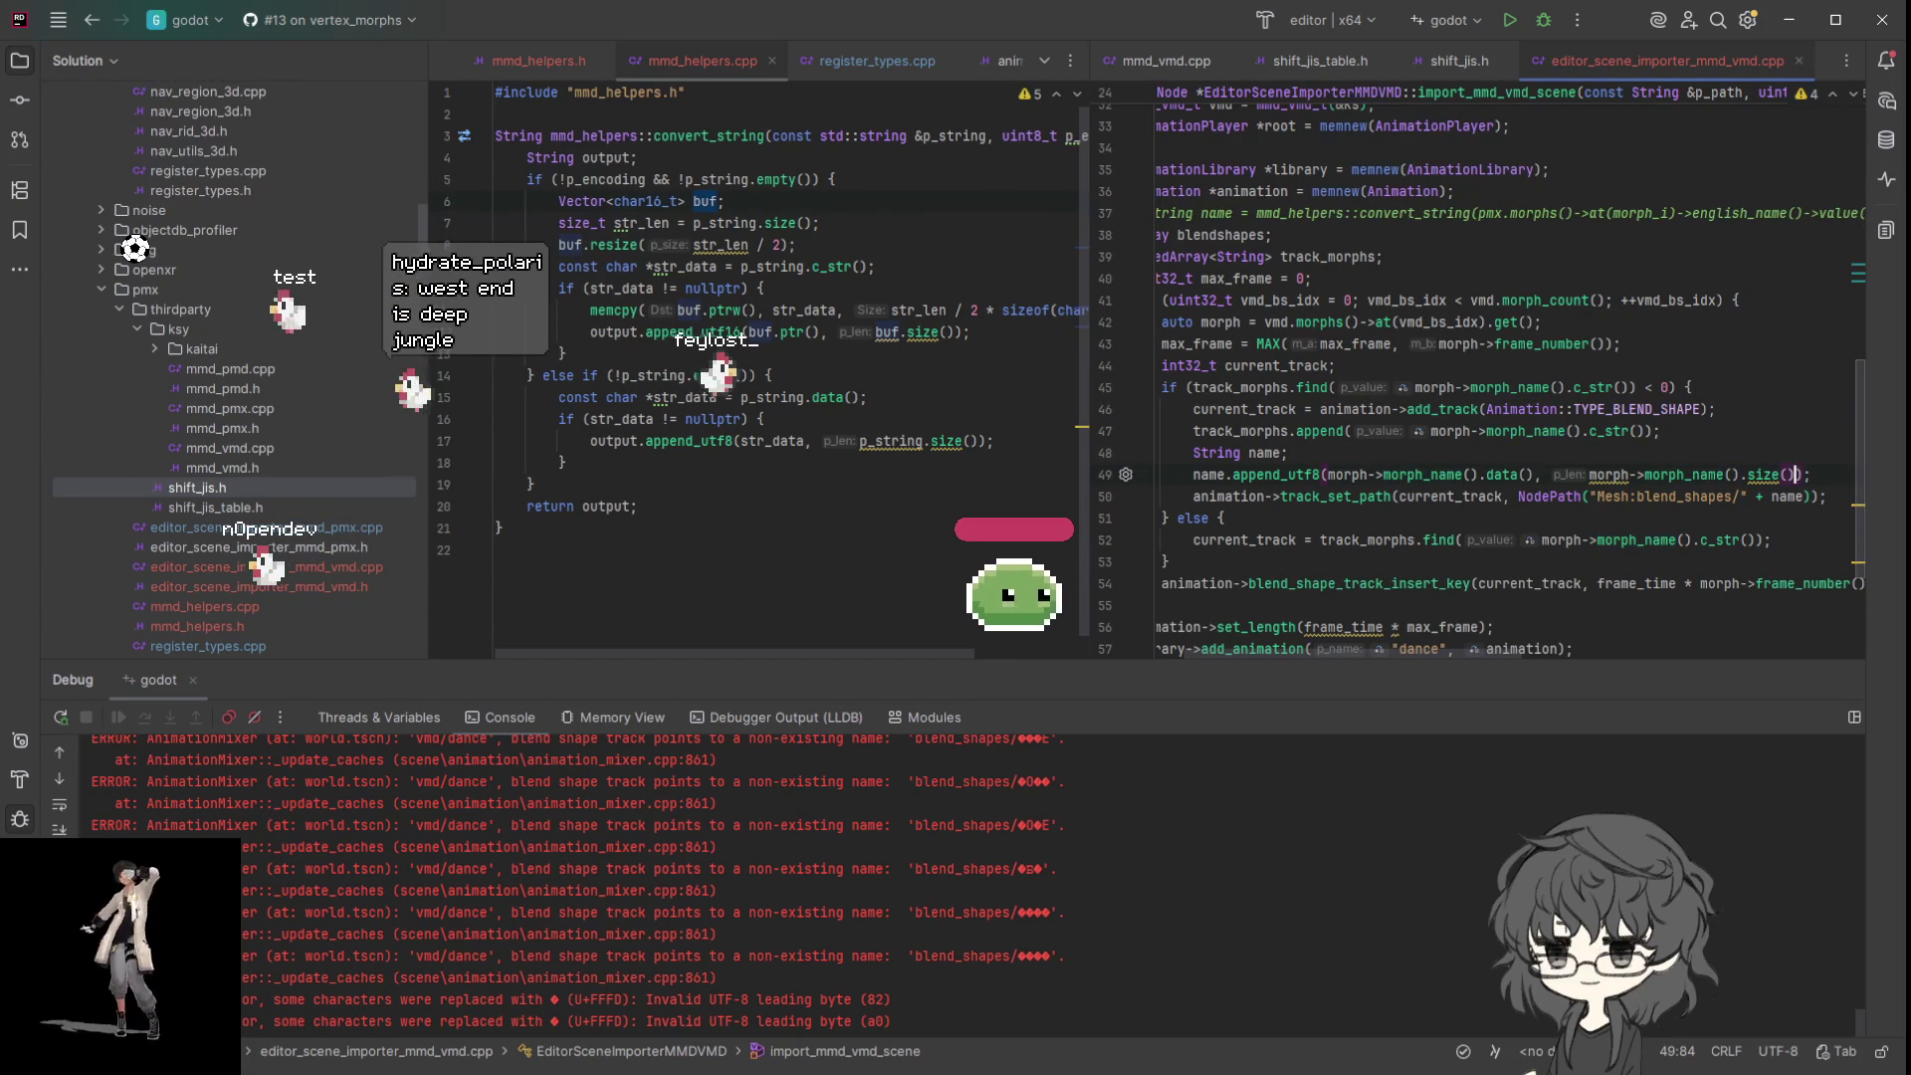
pyautogui.write('2')
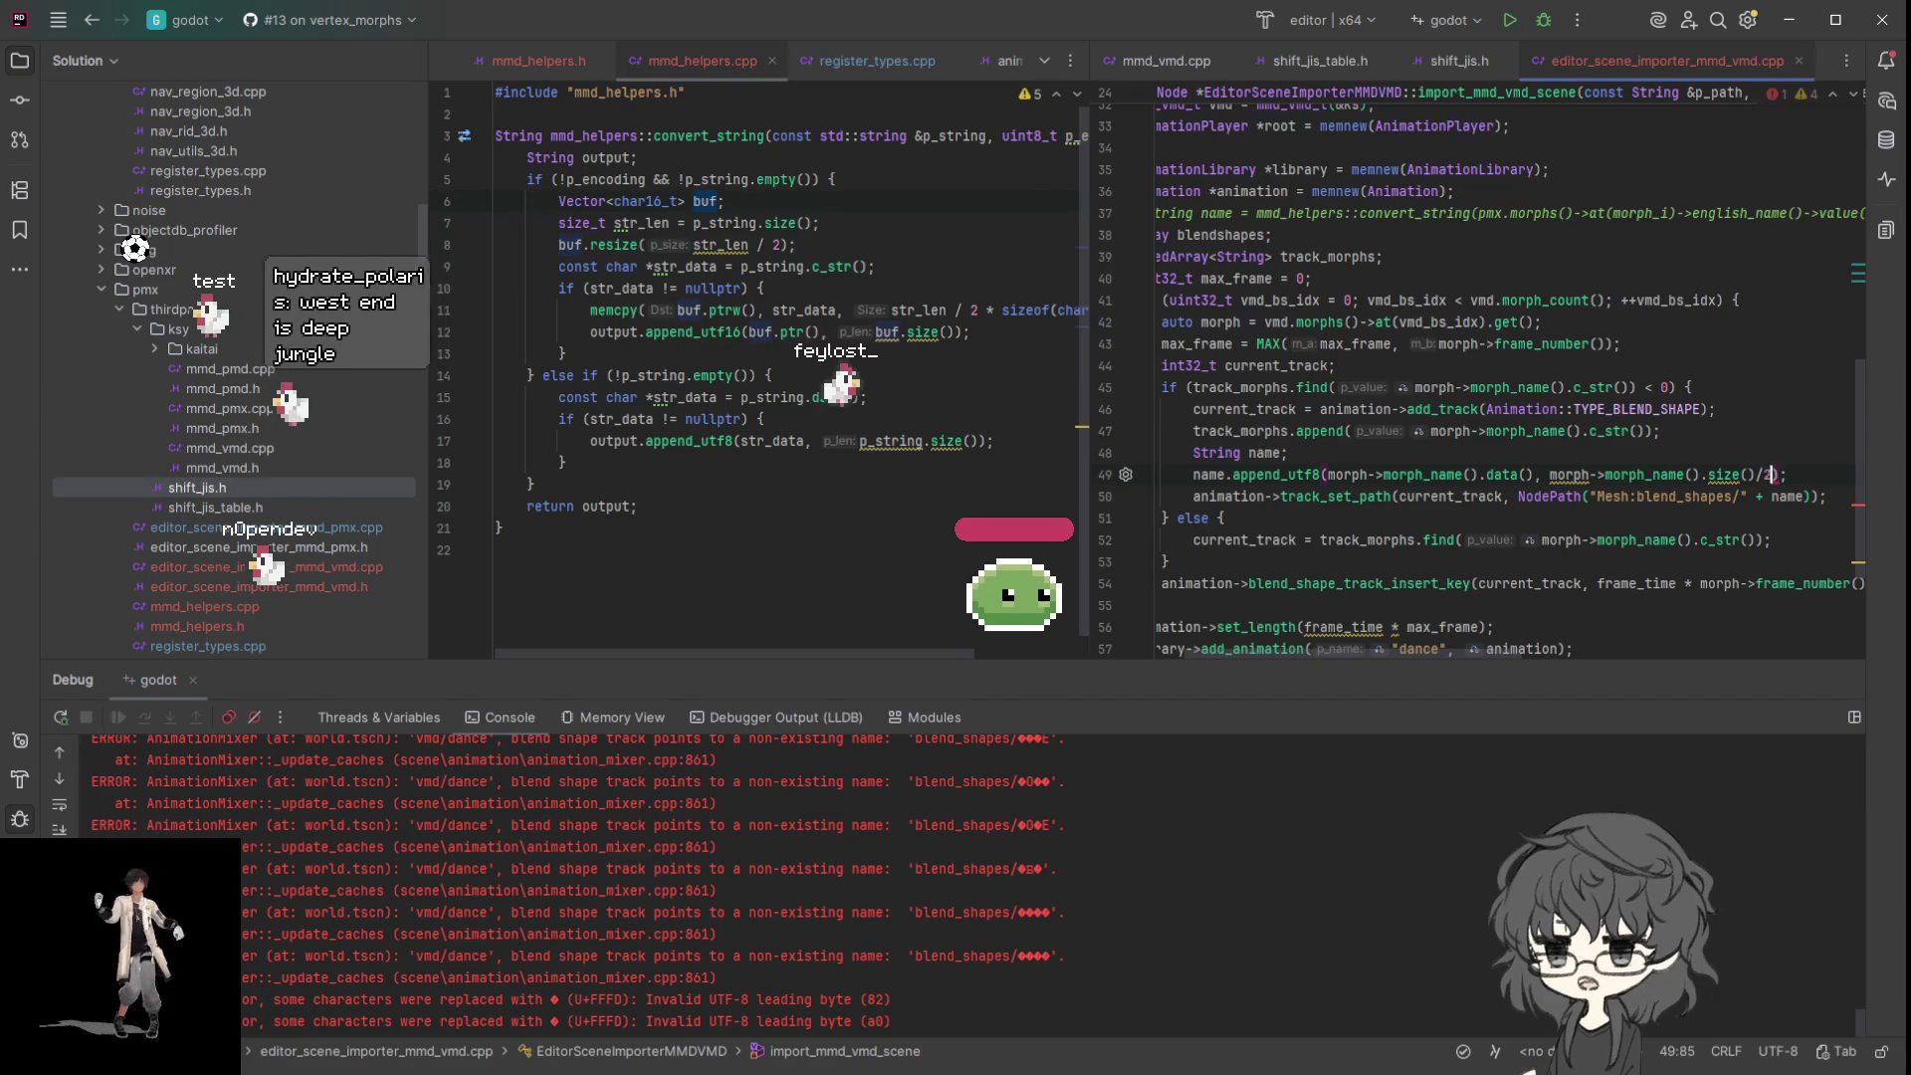
pyautogui.doubleClick(1609, 475)
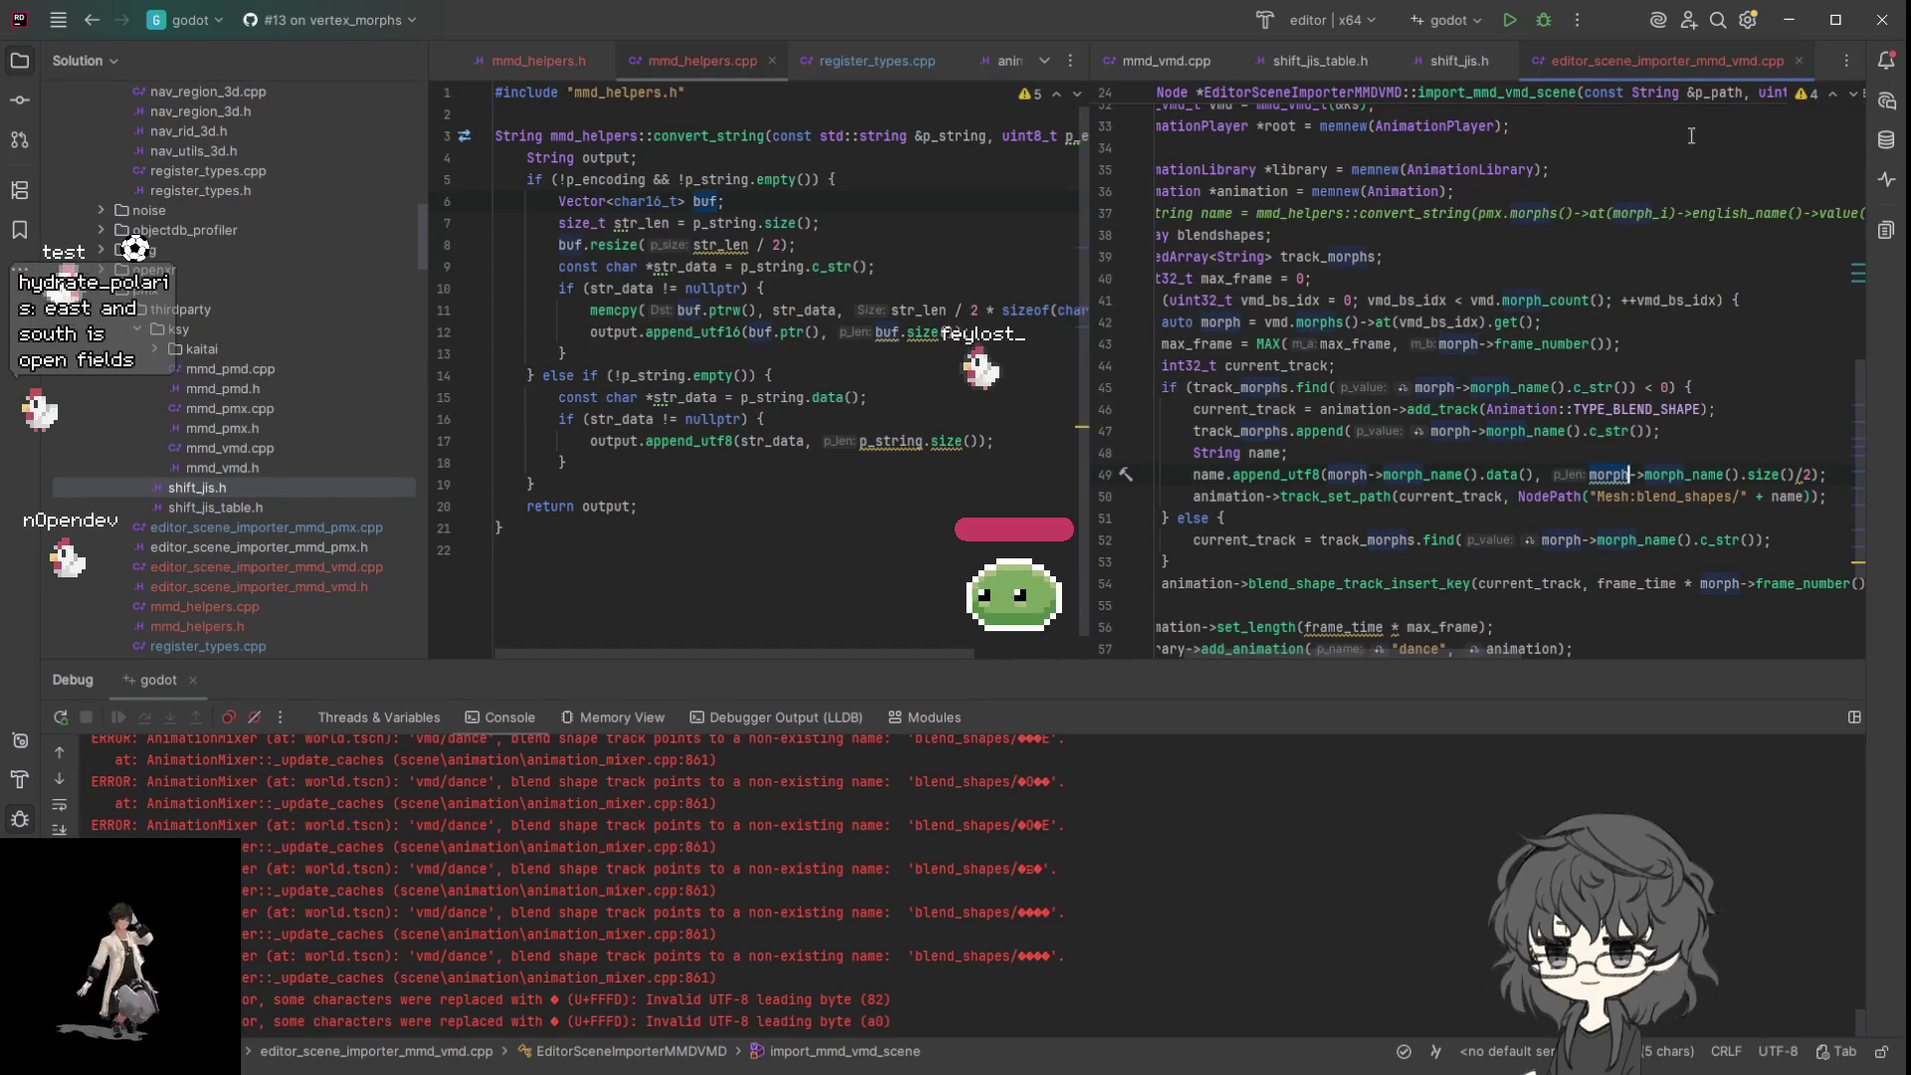
pyautogui.click(1545, 22)
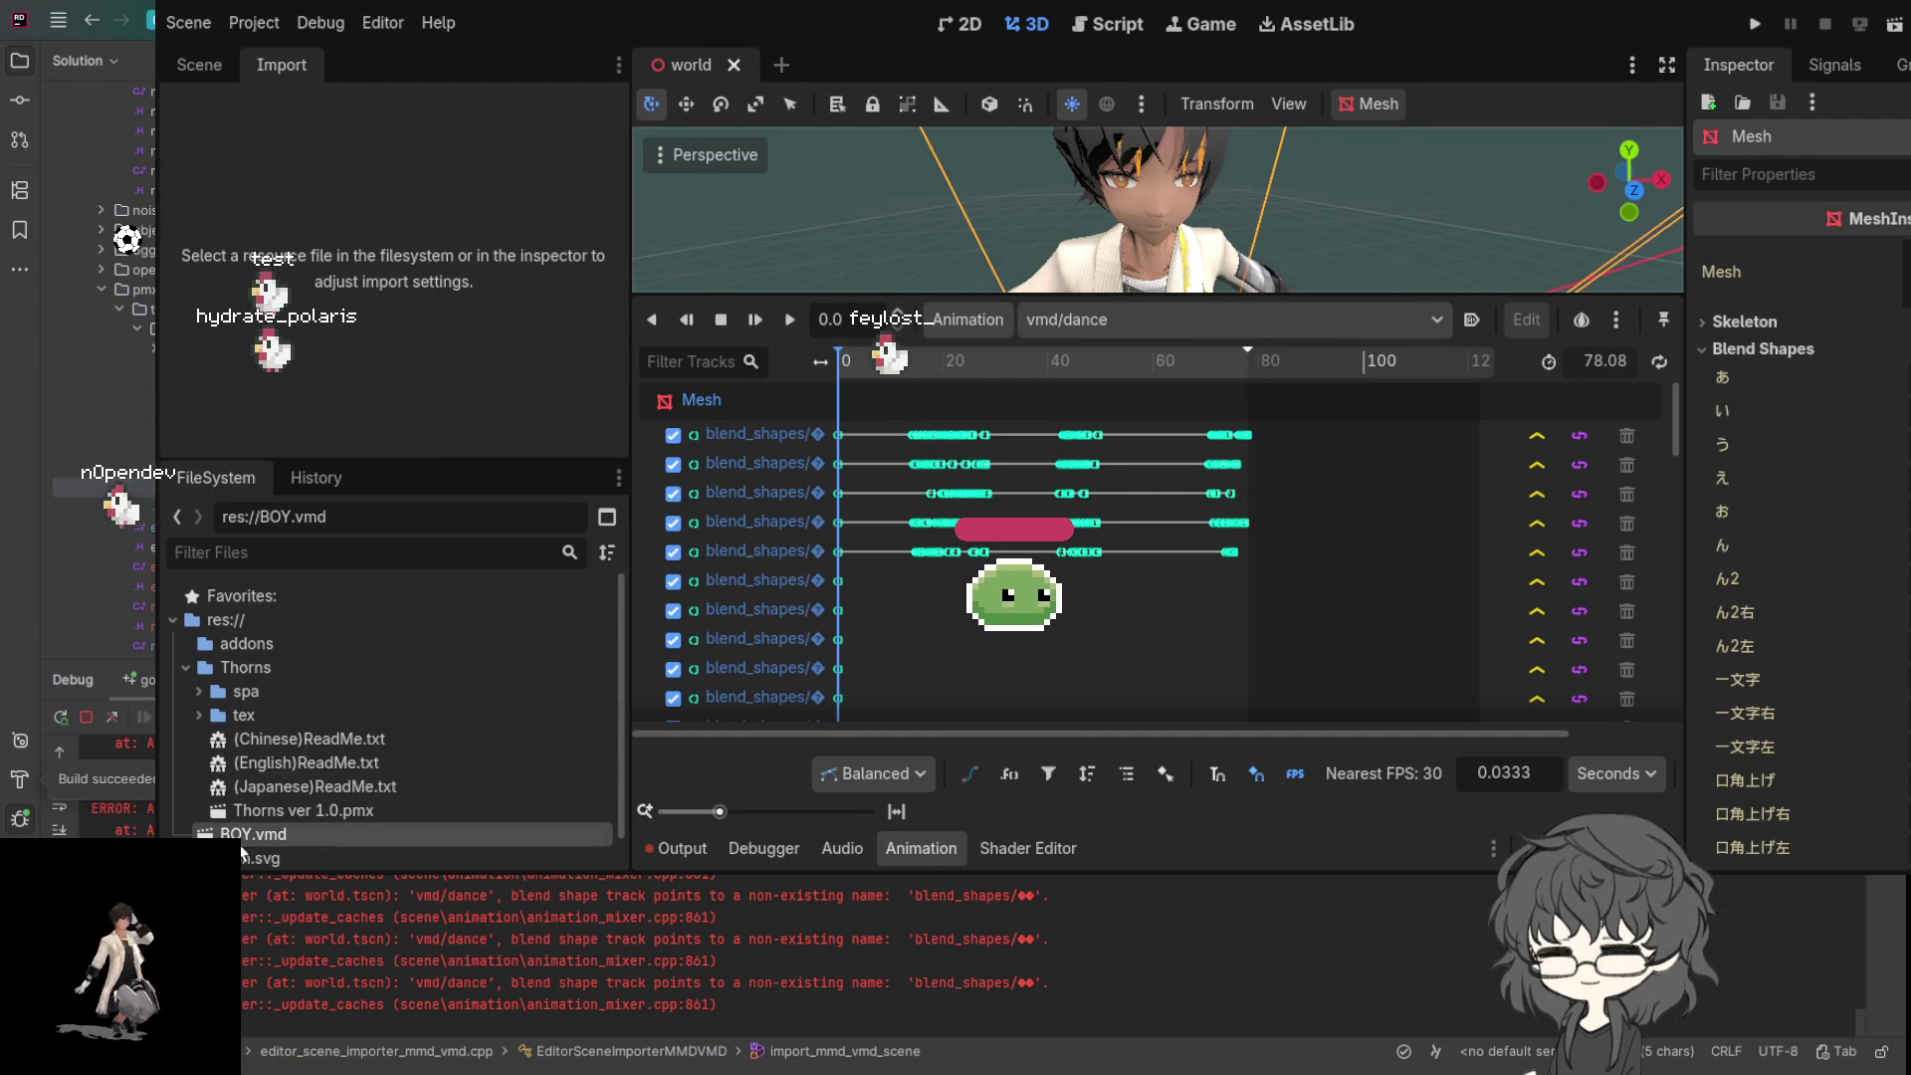
# - Show the scene tree in the rebuilt Godot editor
pyautogui.click(189, 65)
# - Reimport BOY.vmd with the rebuilt importer, then return to the Scene tree
pyautogui.click(274, 66)
pyautogui.click(248, 836)
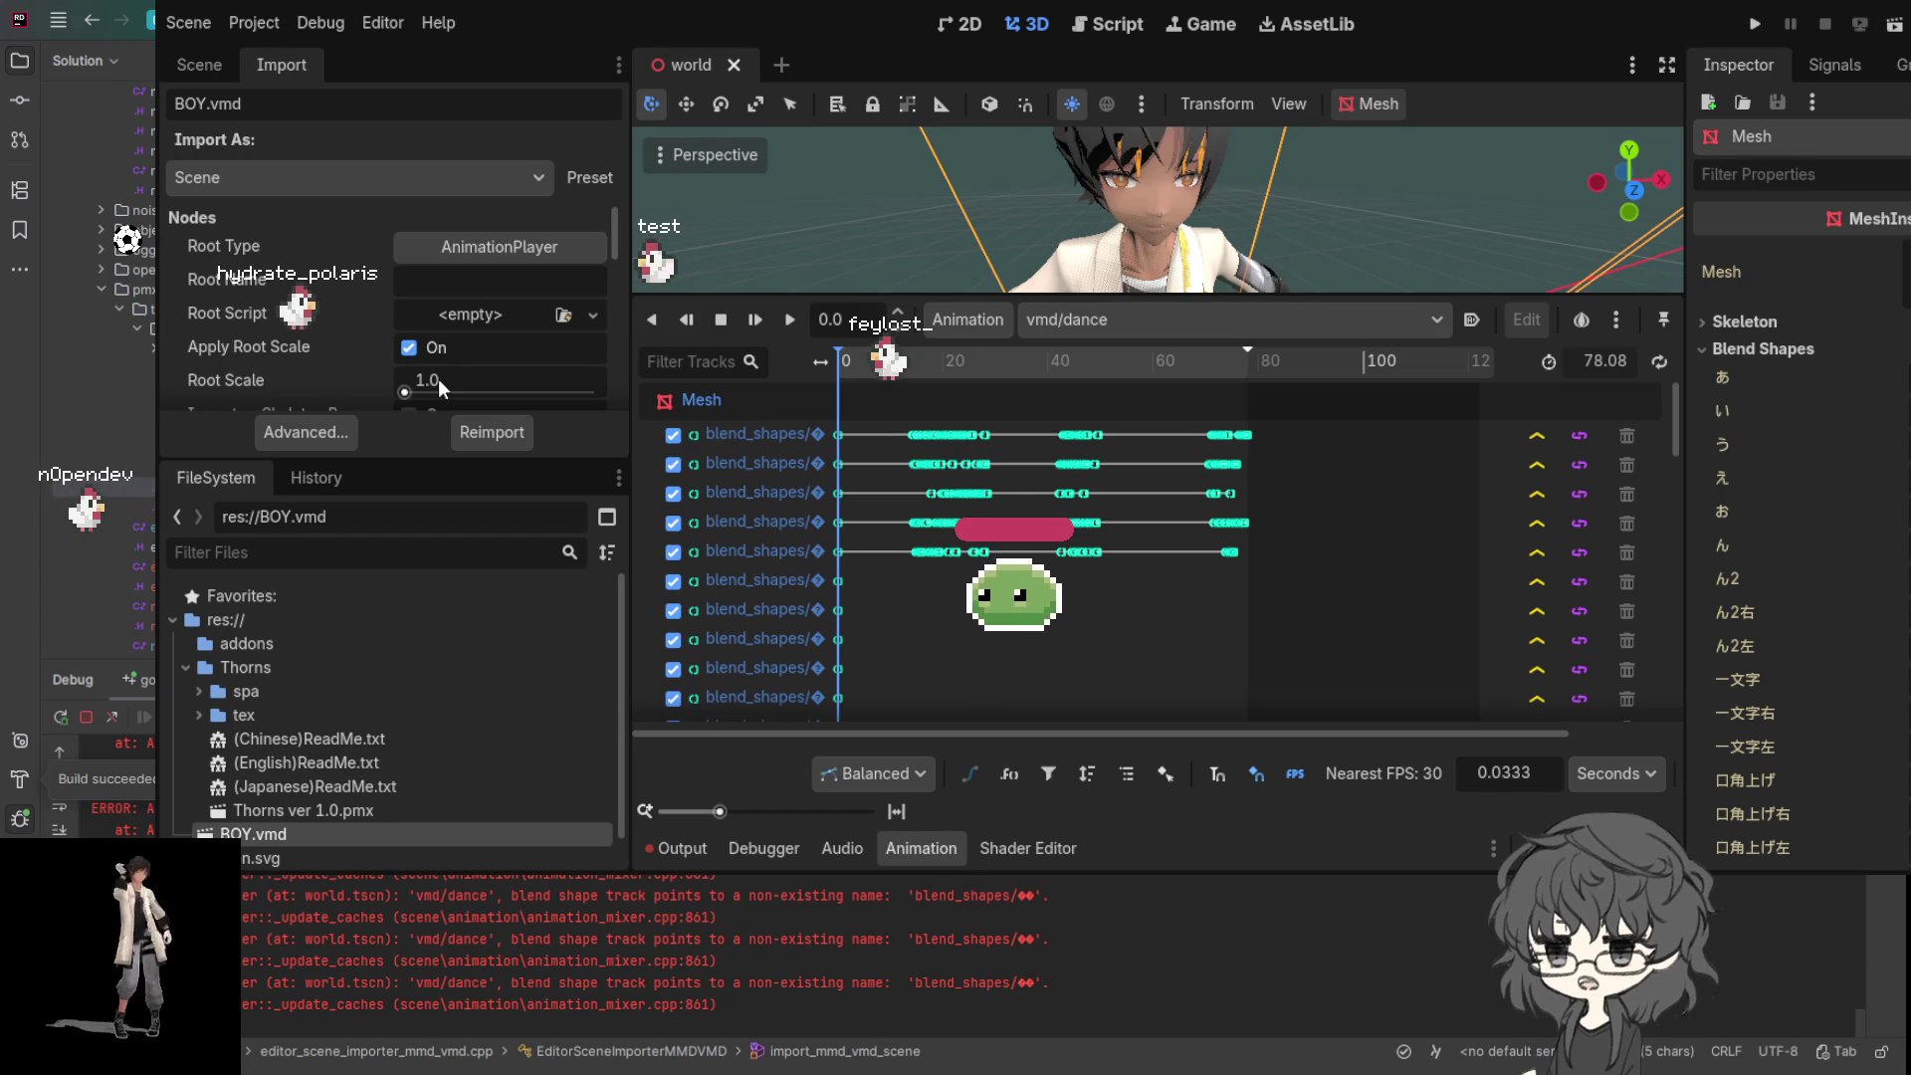
pyautogui.click(492, 438)
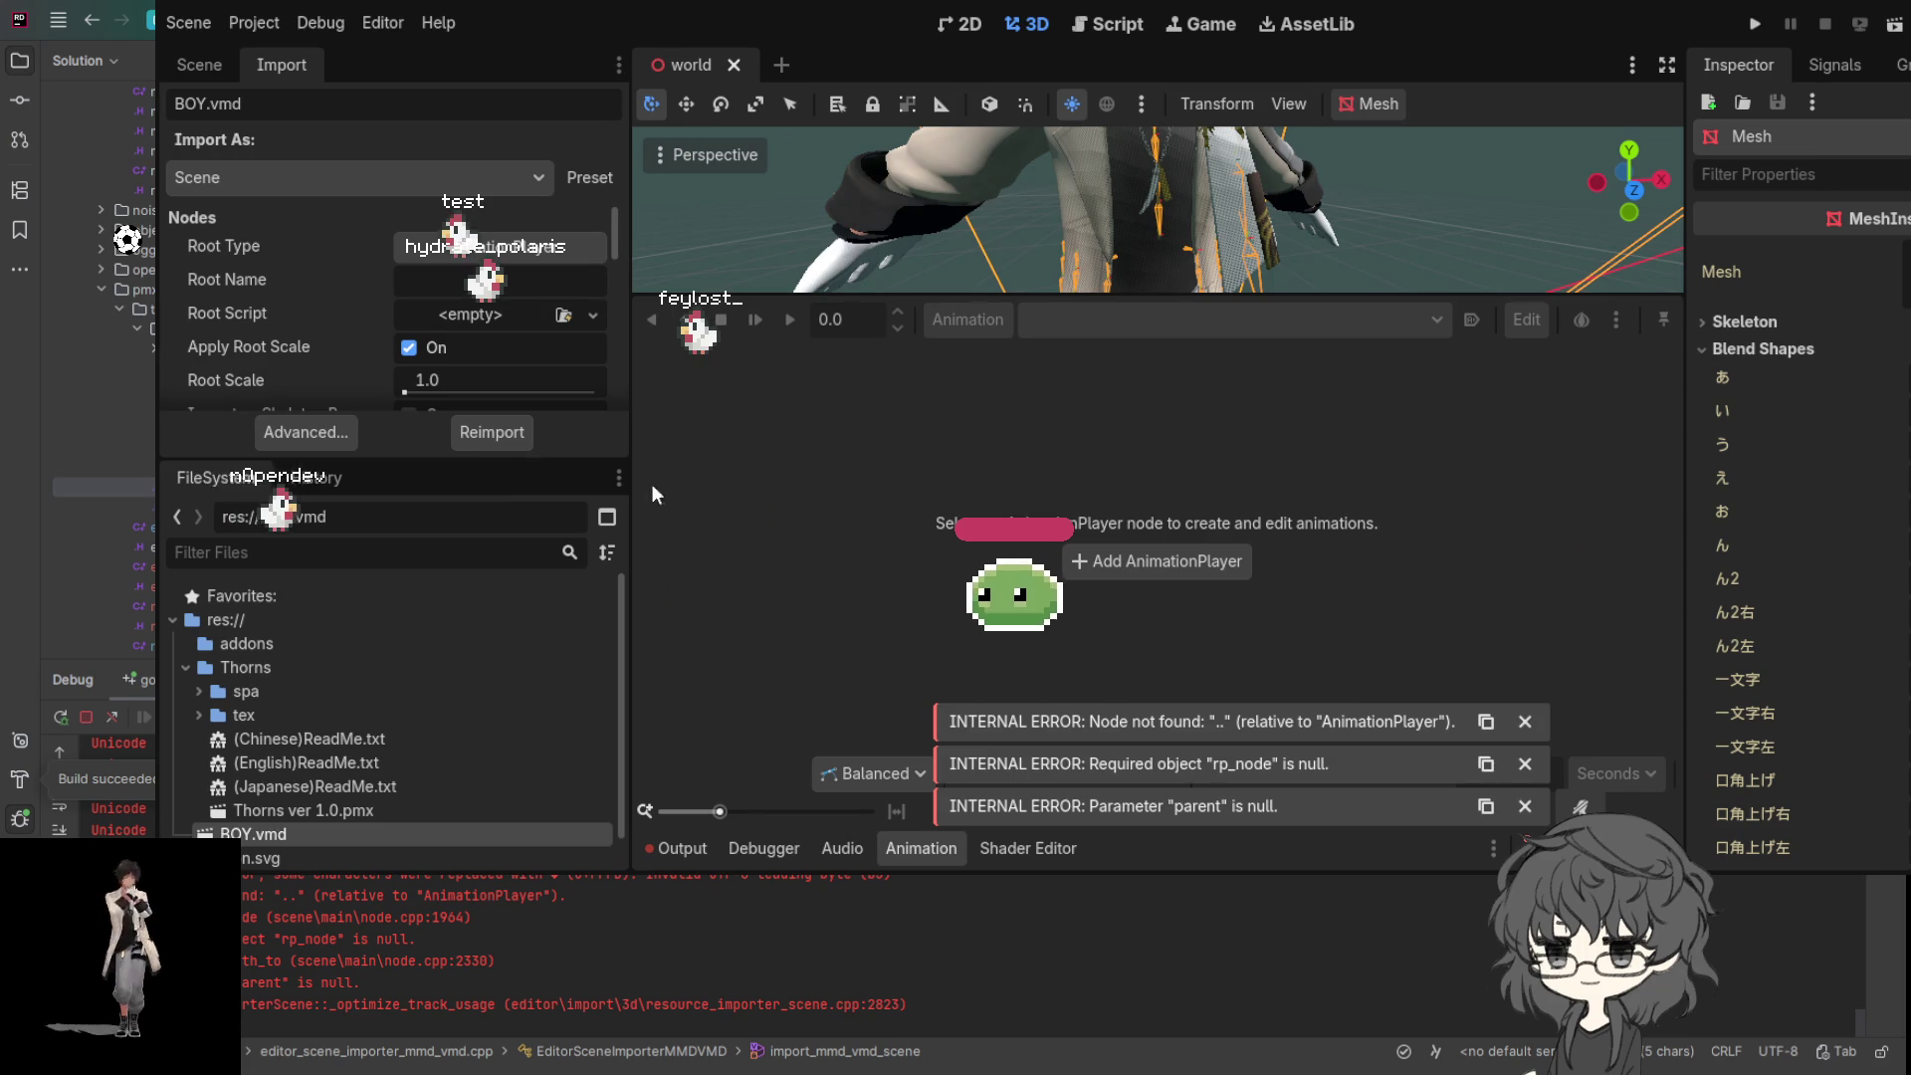
pyautogui.click(199, 65)
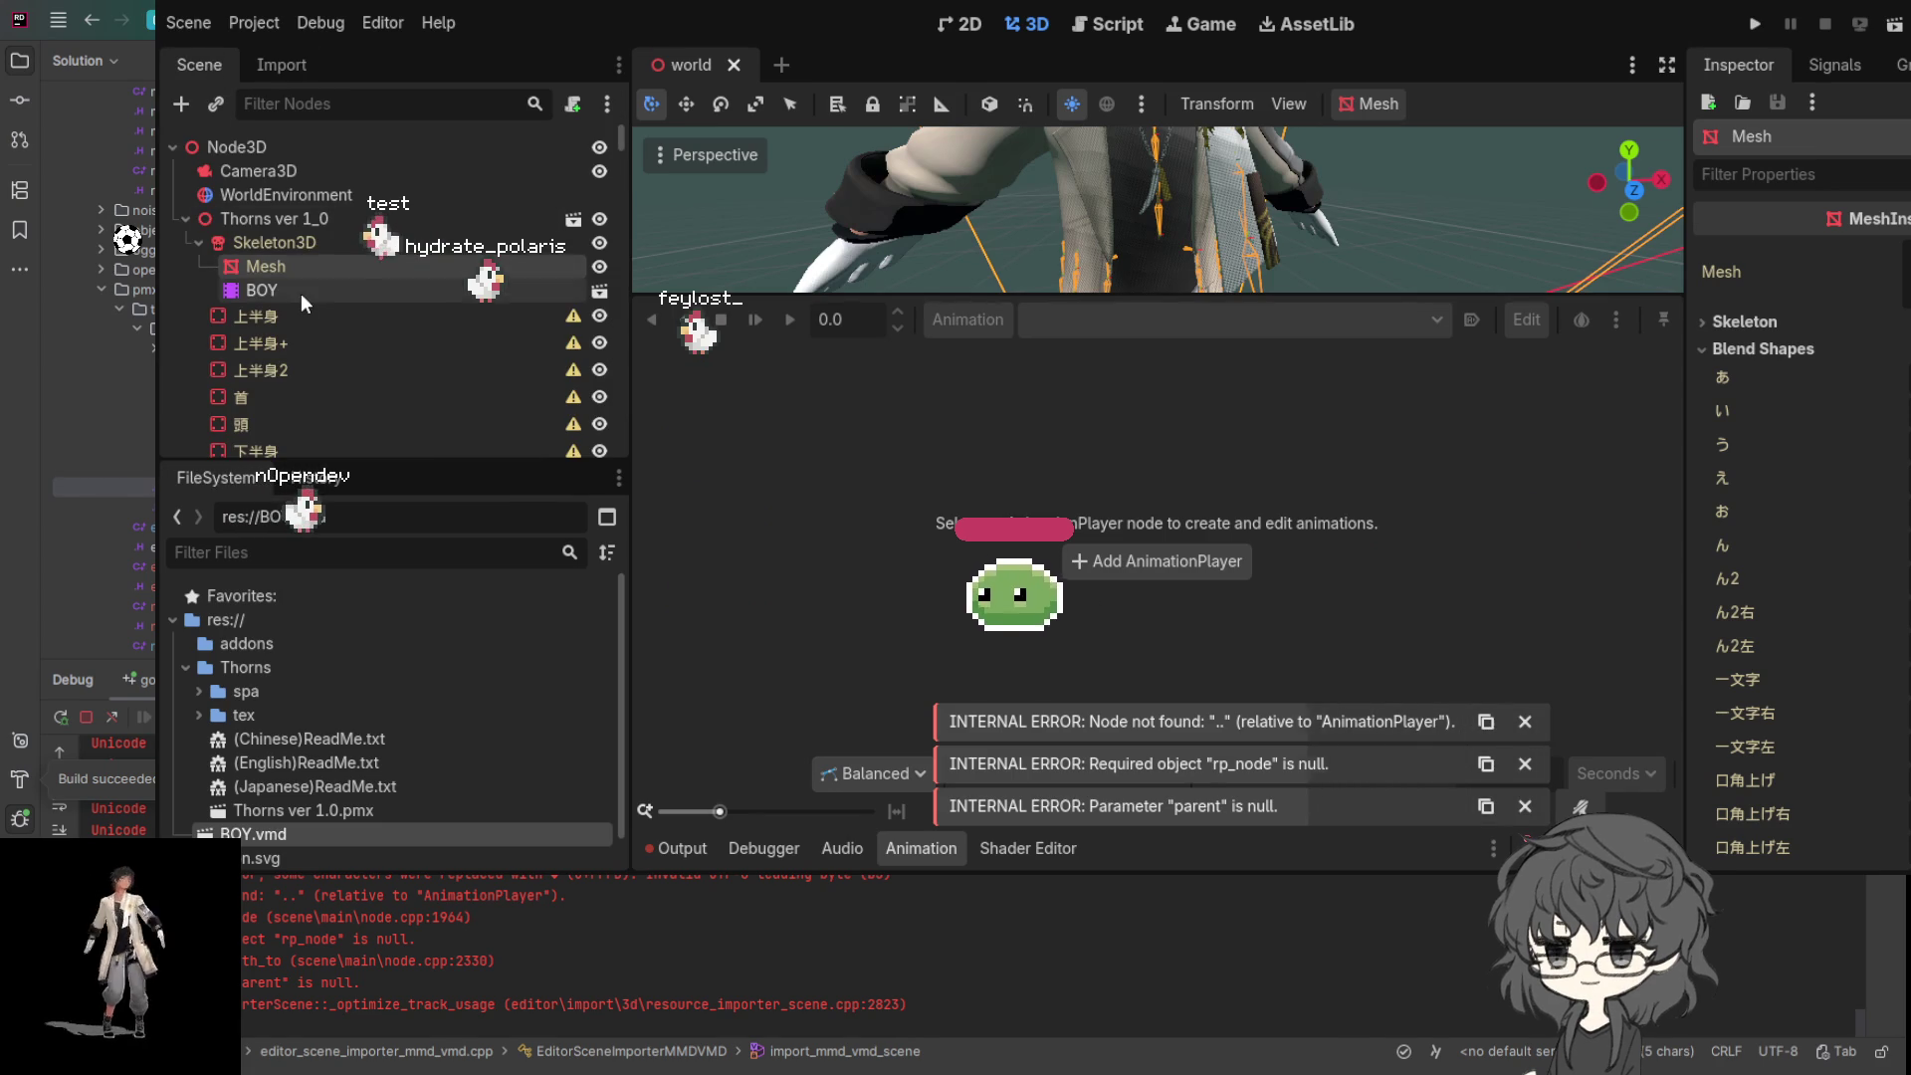
# - Select the BOY AnimationPlayer to load its vmd/dance tracks, then switch back to the code editor
pyautogui.click(301, 293)
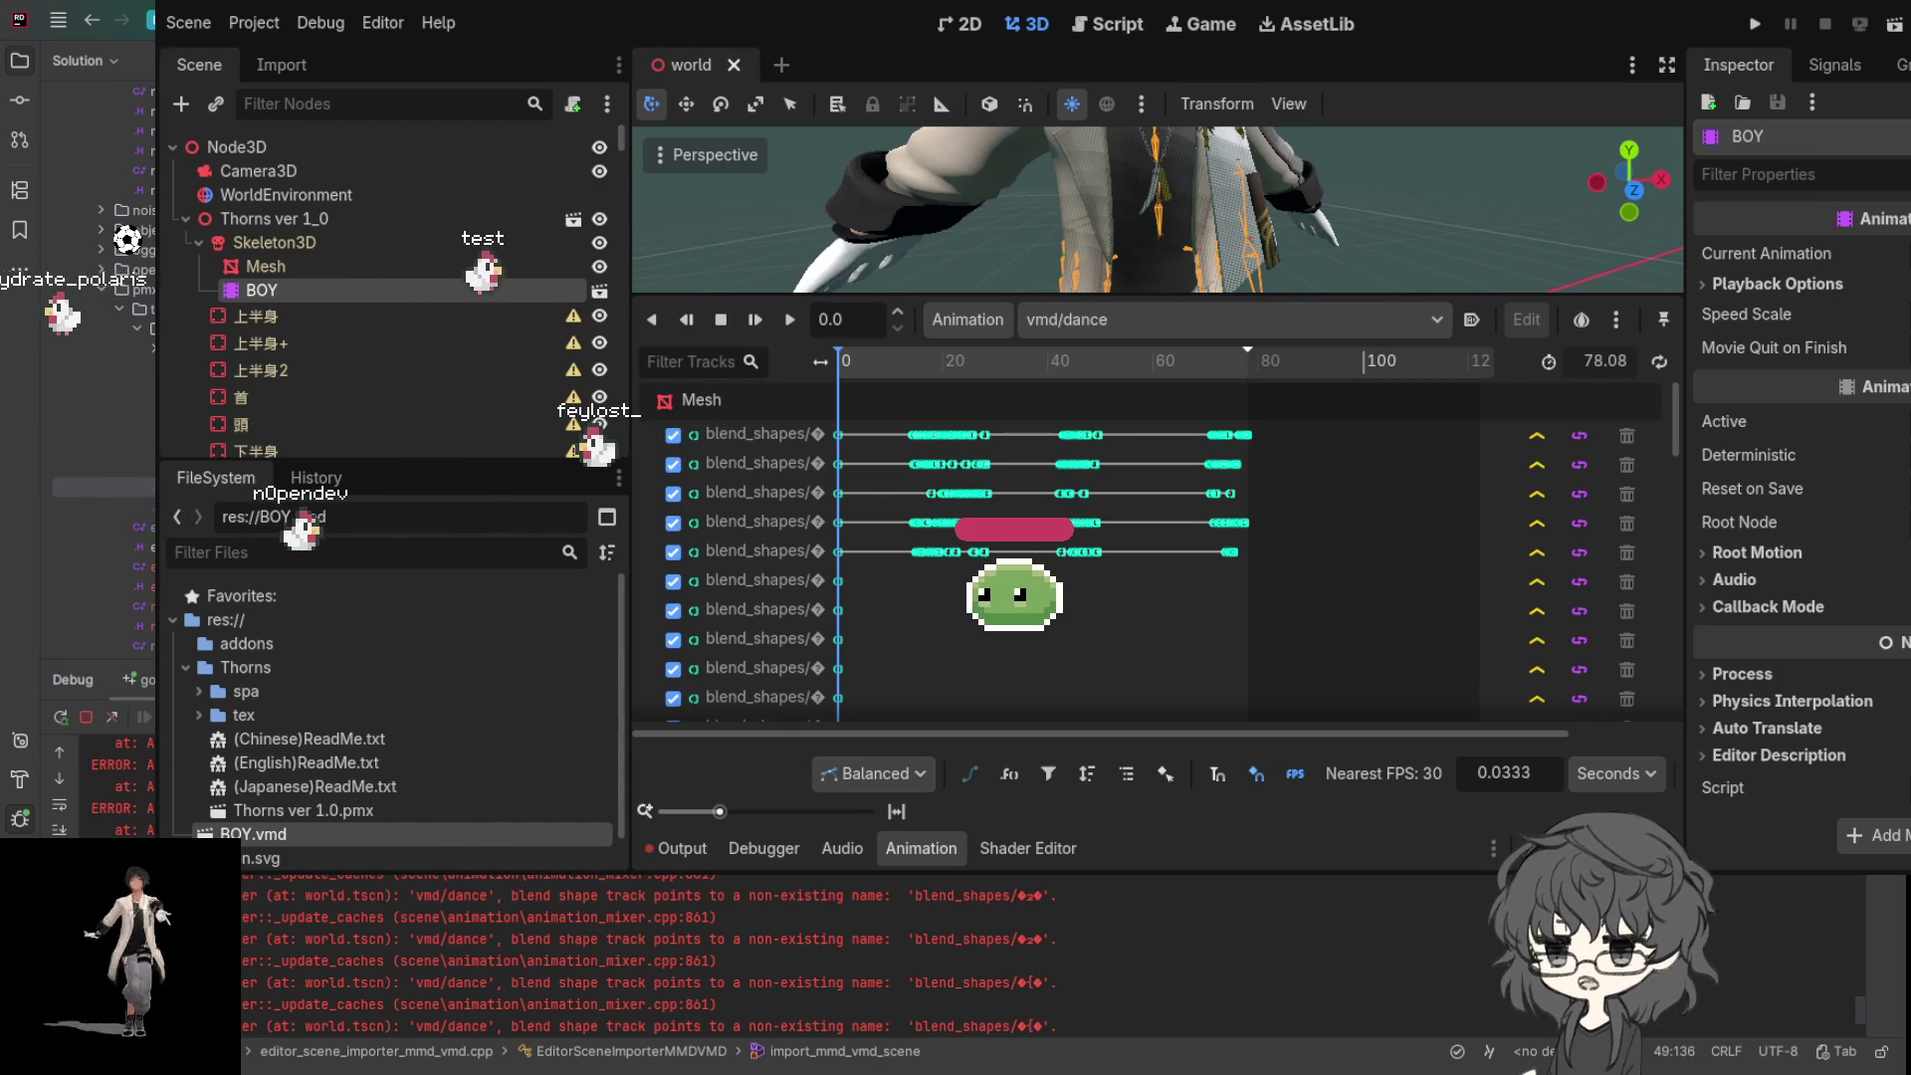
pyautogui.hotkey('alt', 'Tab')
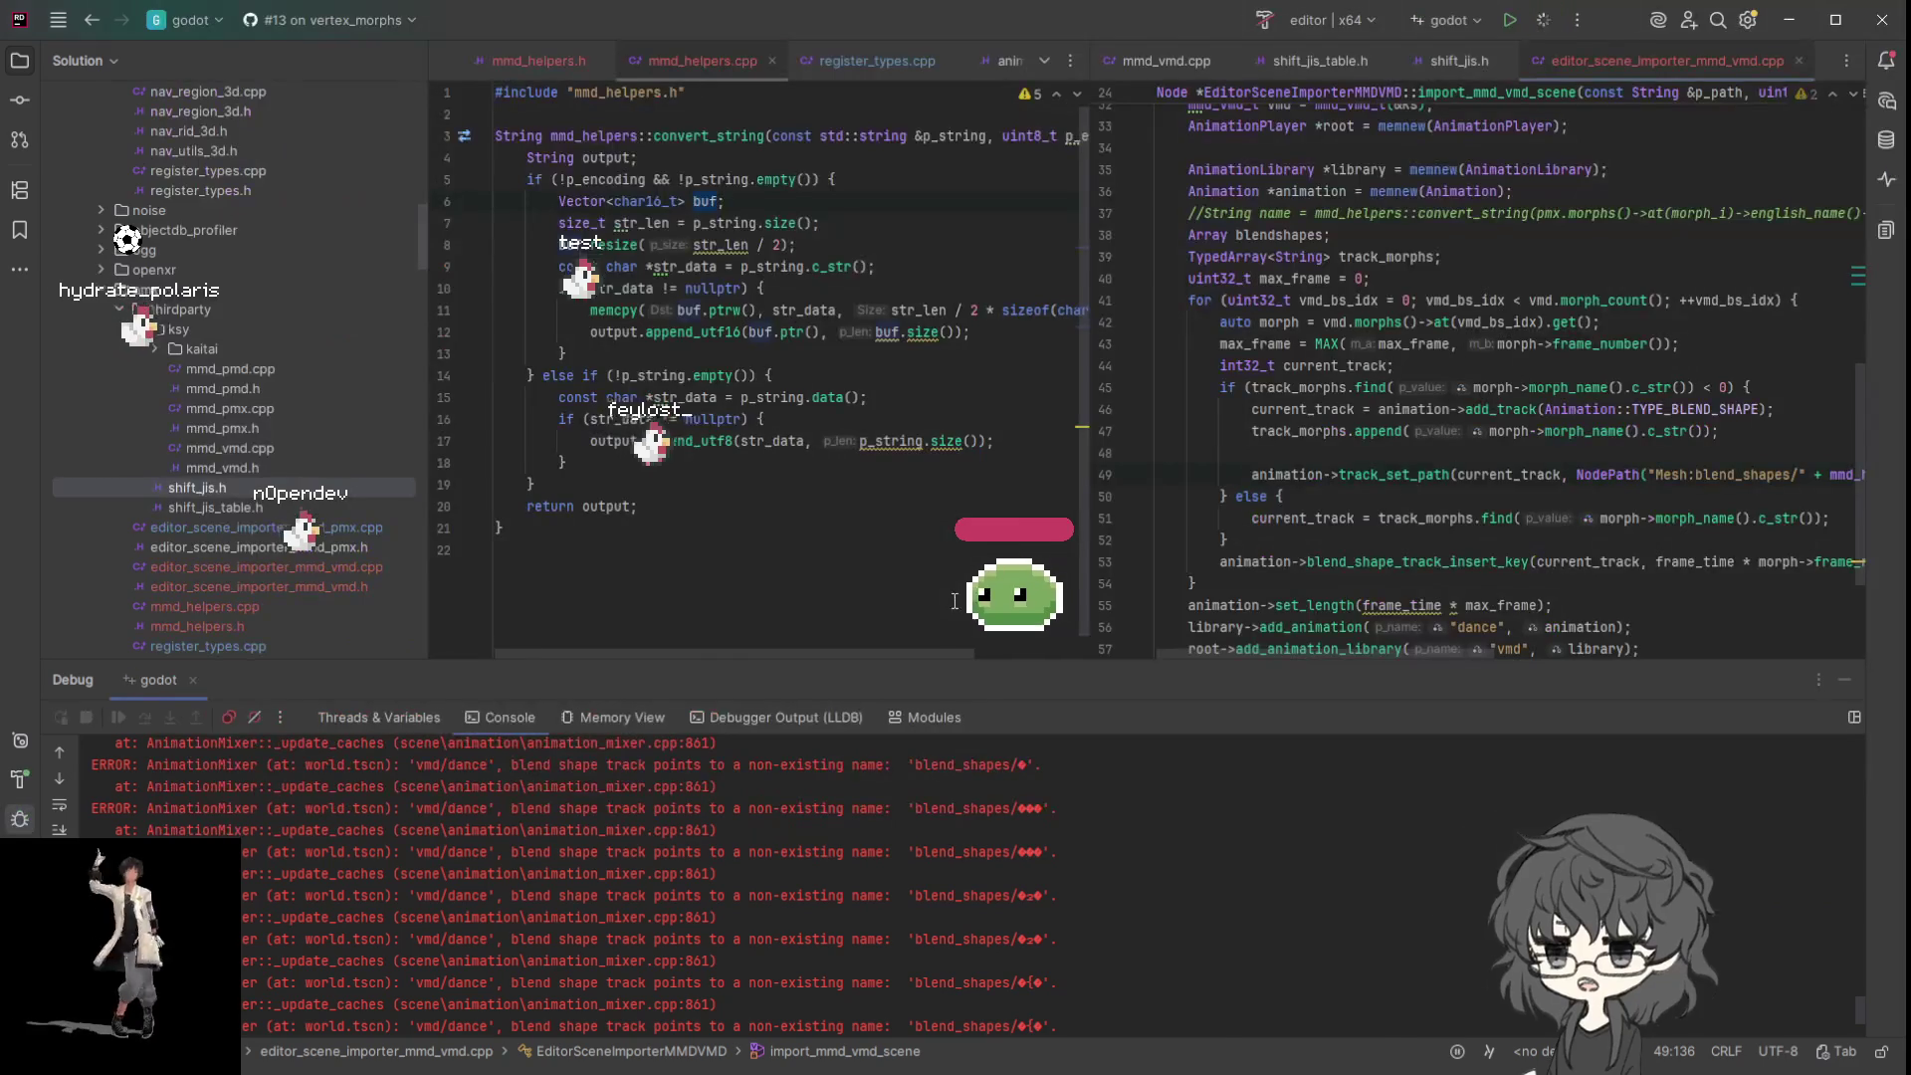
# - Stop the running Godot debug session with Ctrl+F5
pyautogui.hotkey('ctrl', 'F5')
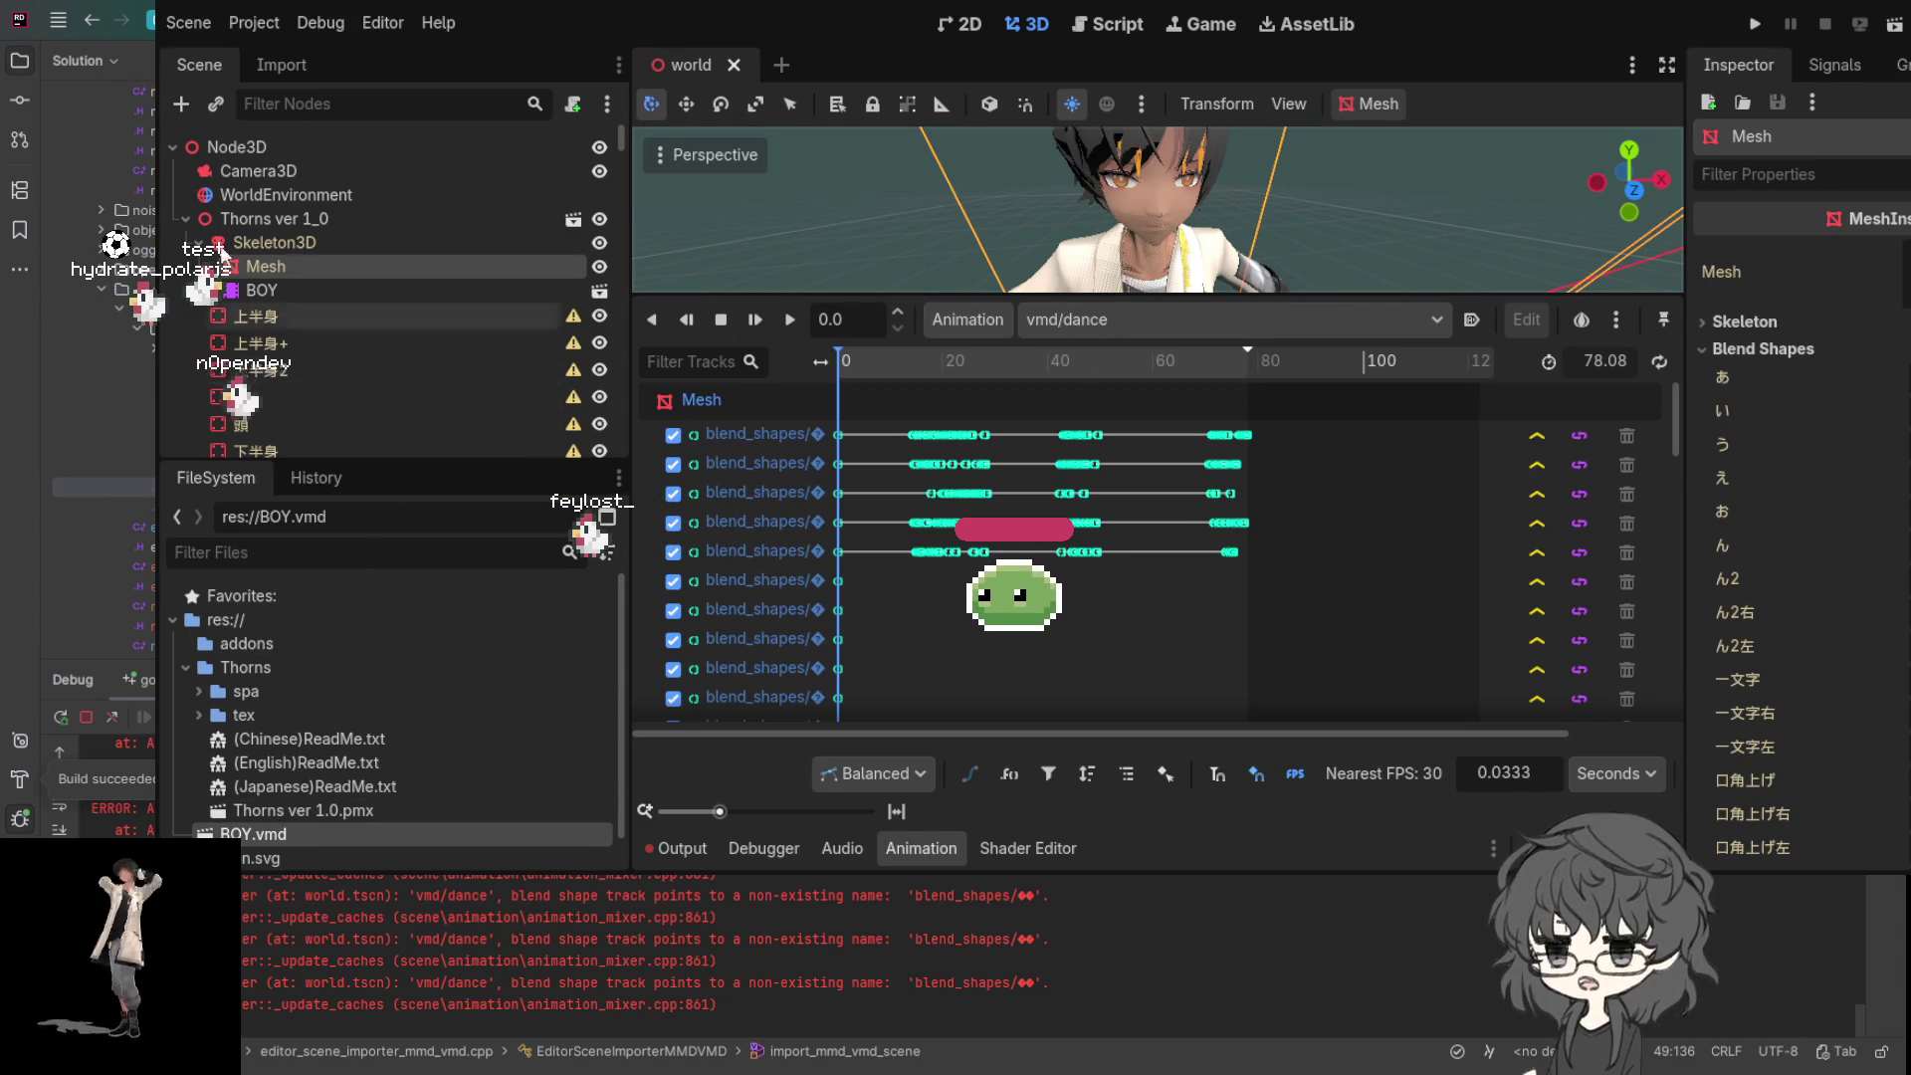
# - Reimport BOY.vmd again and select the BOY AnimationPlayer to load vmd/dance
pyautogui.click(292, 811)
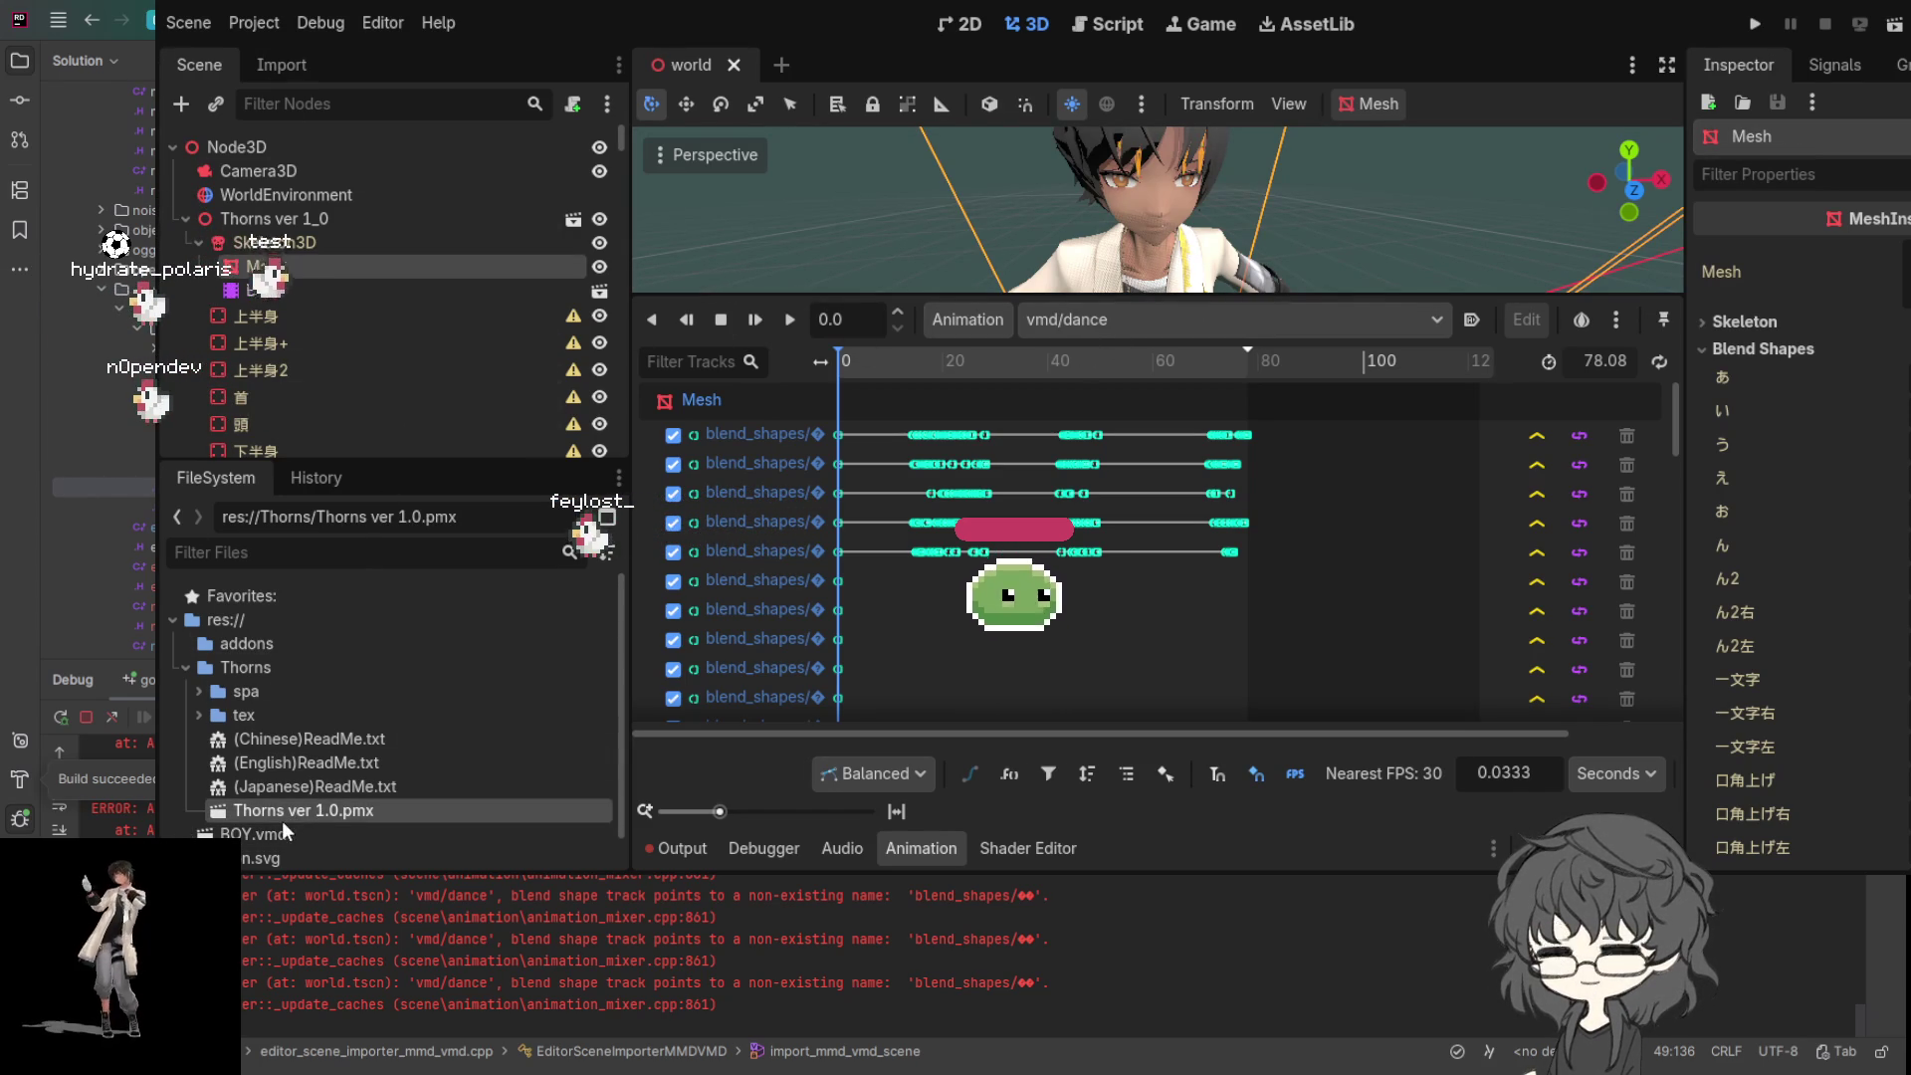
pyautogui.click(276, 841)
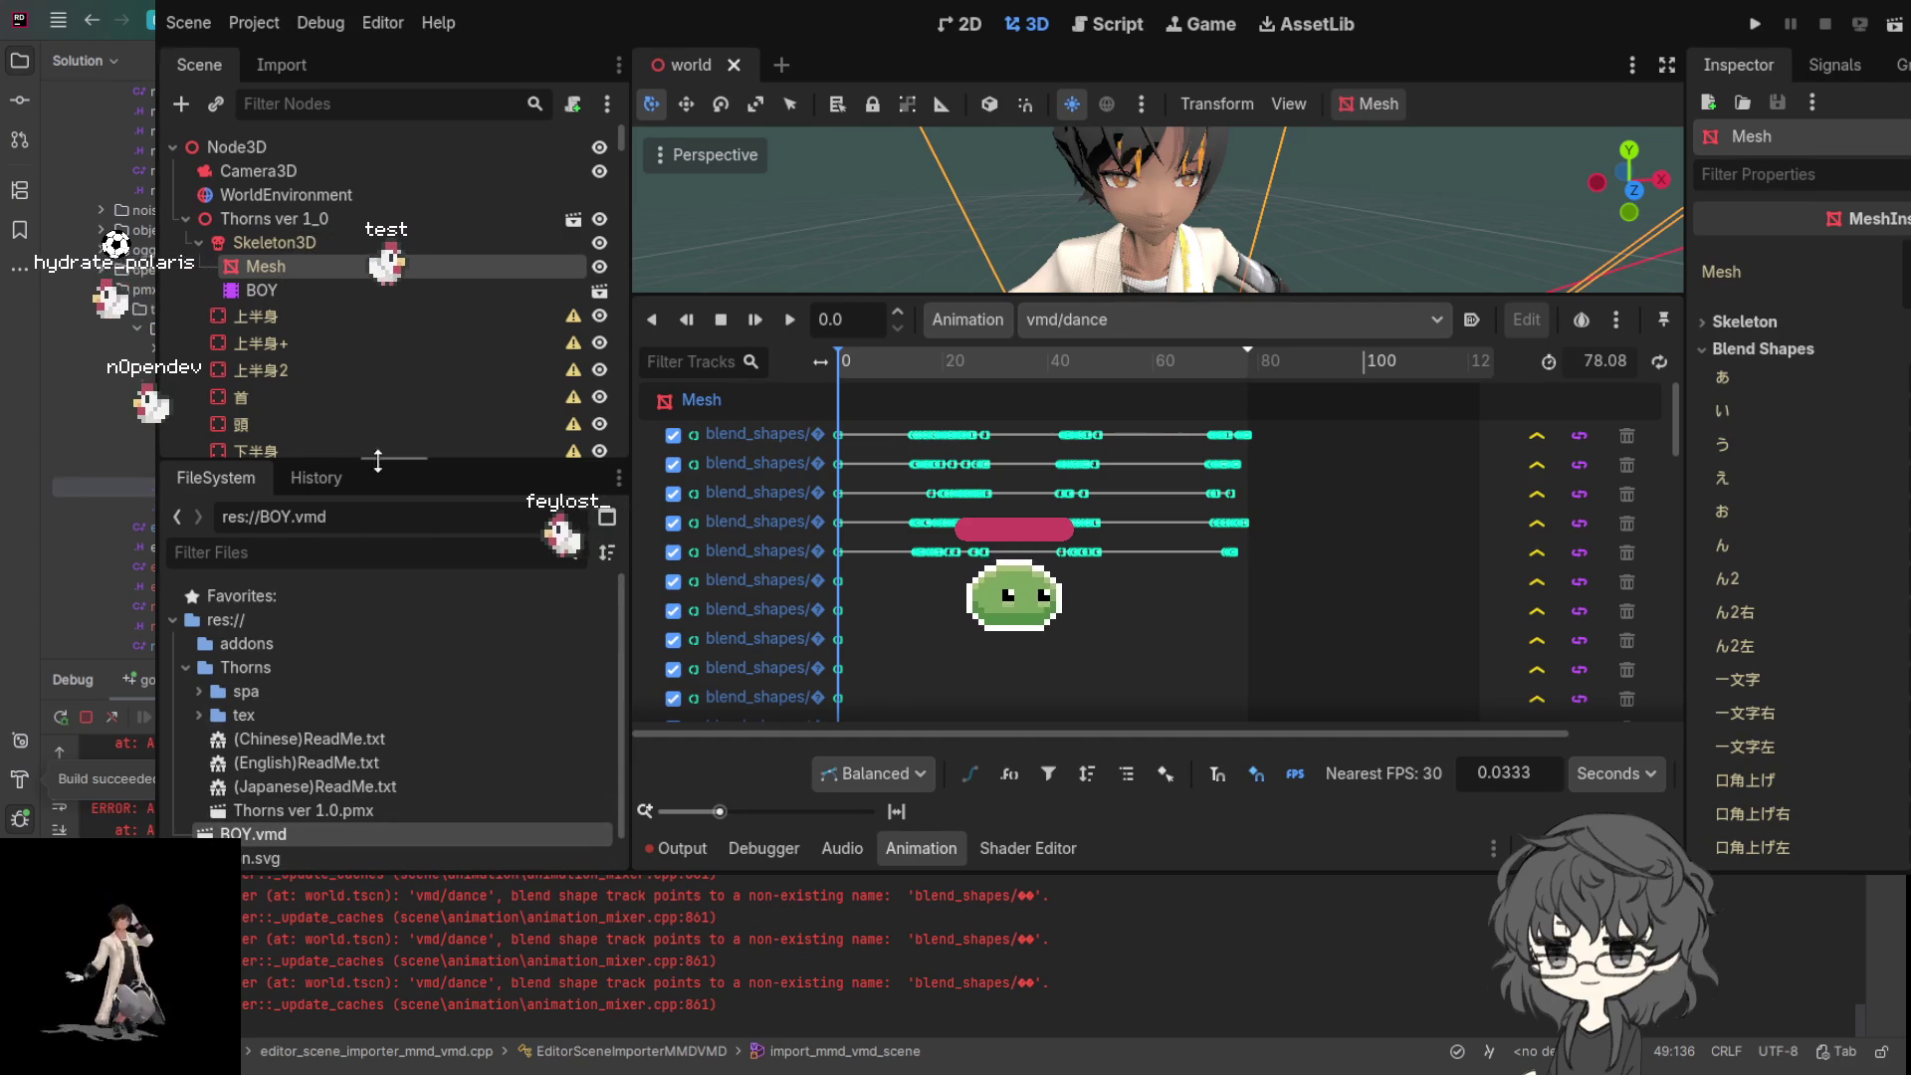
pyautogui.click(265, 68)
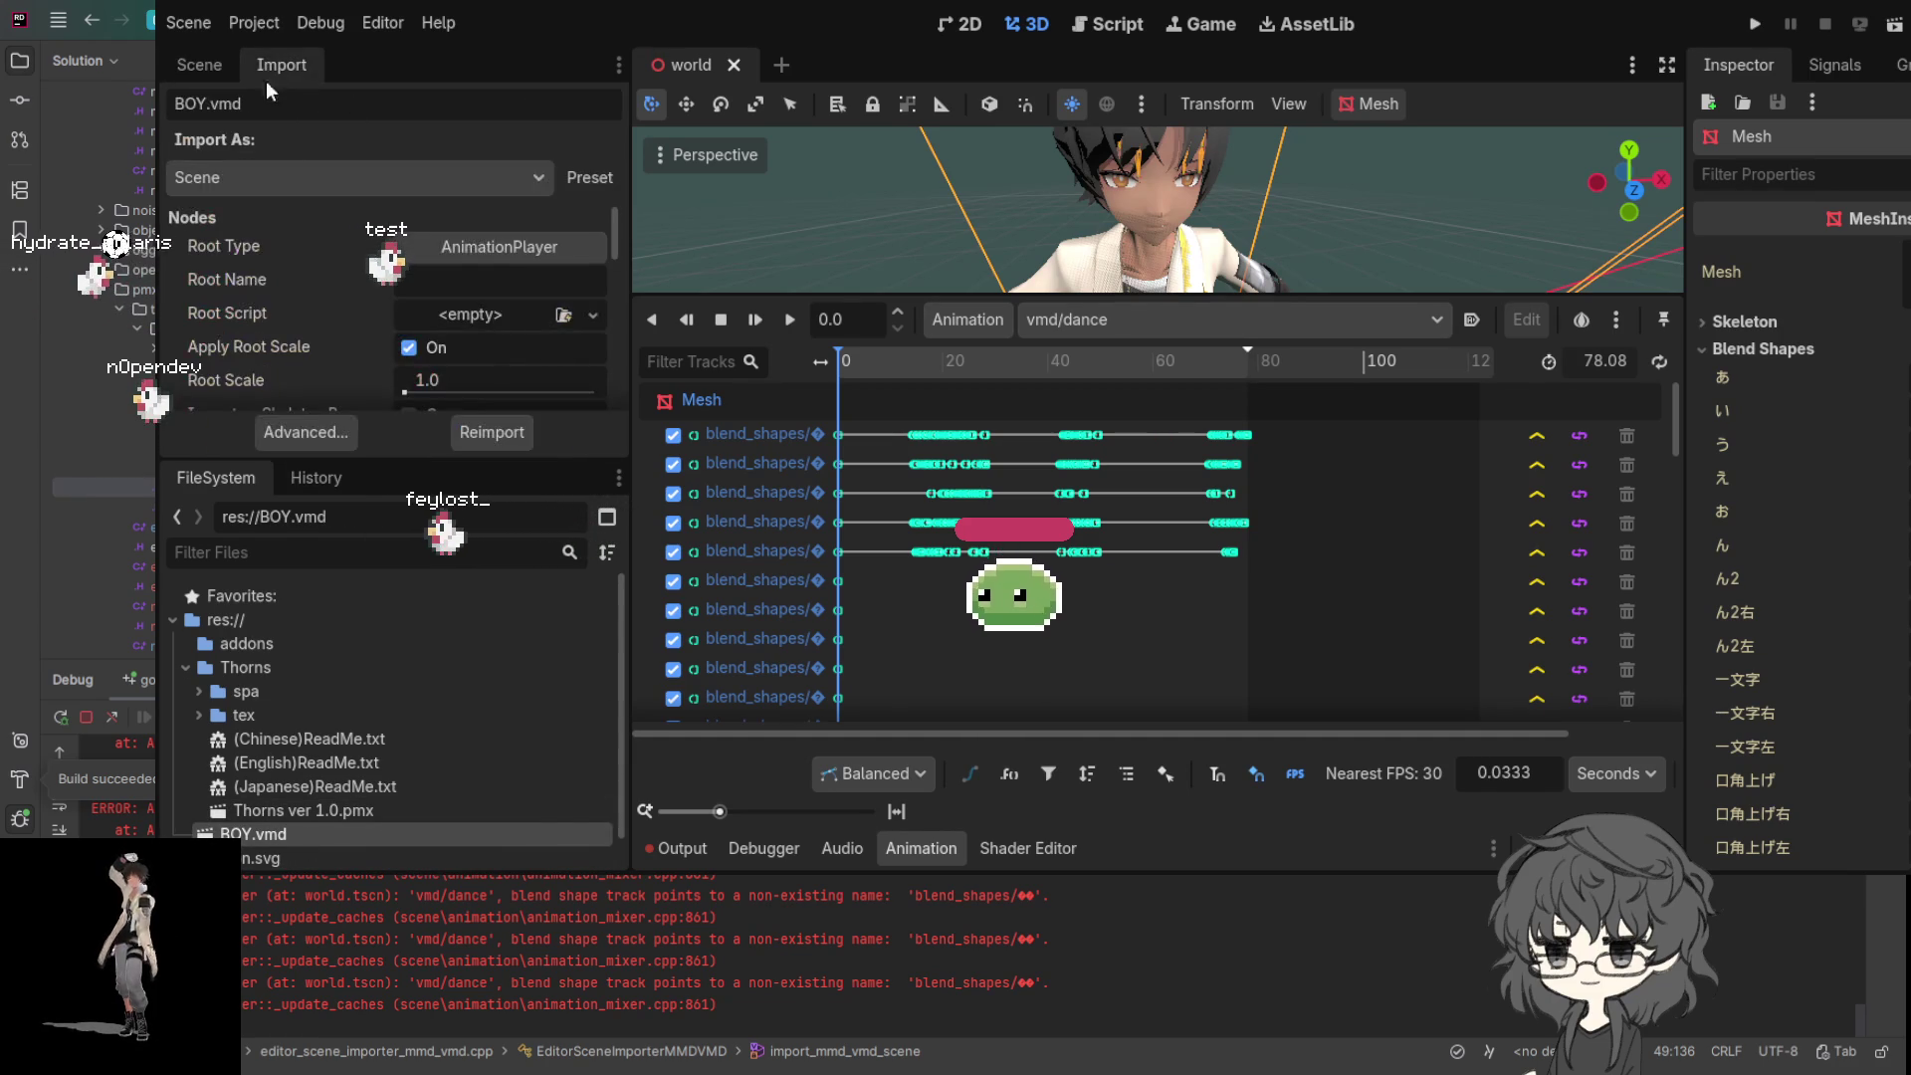
pyautogui.click(492, 434)
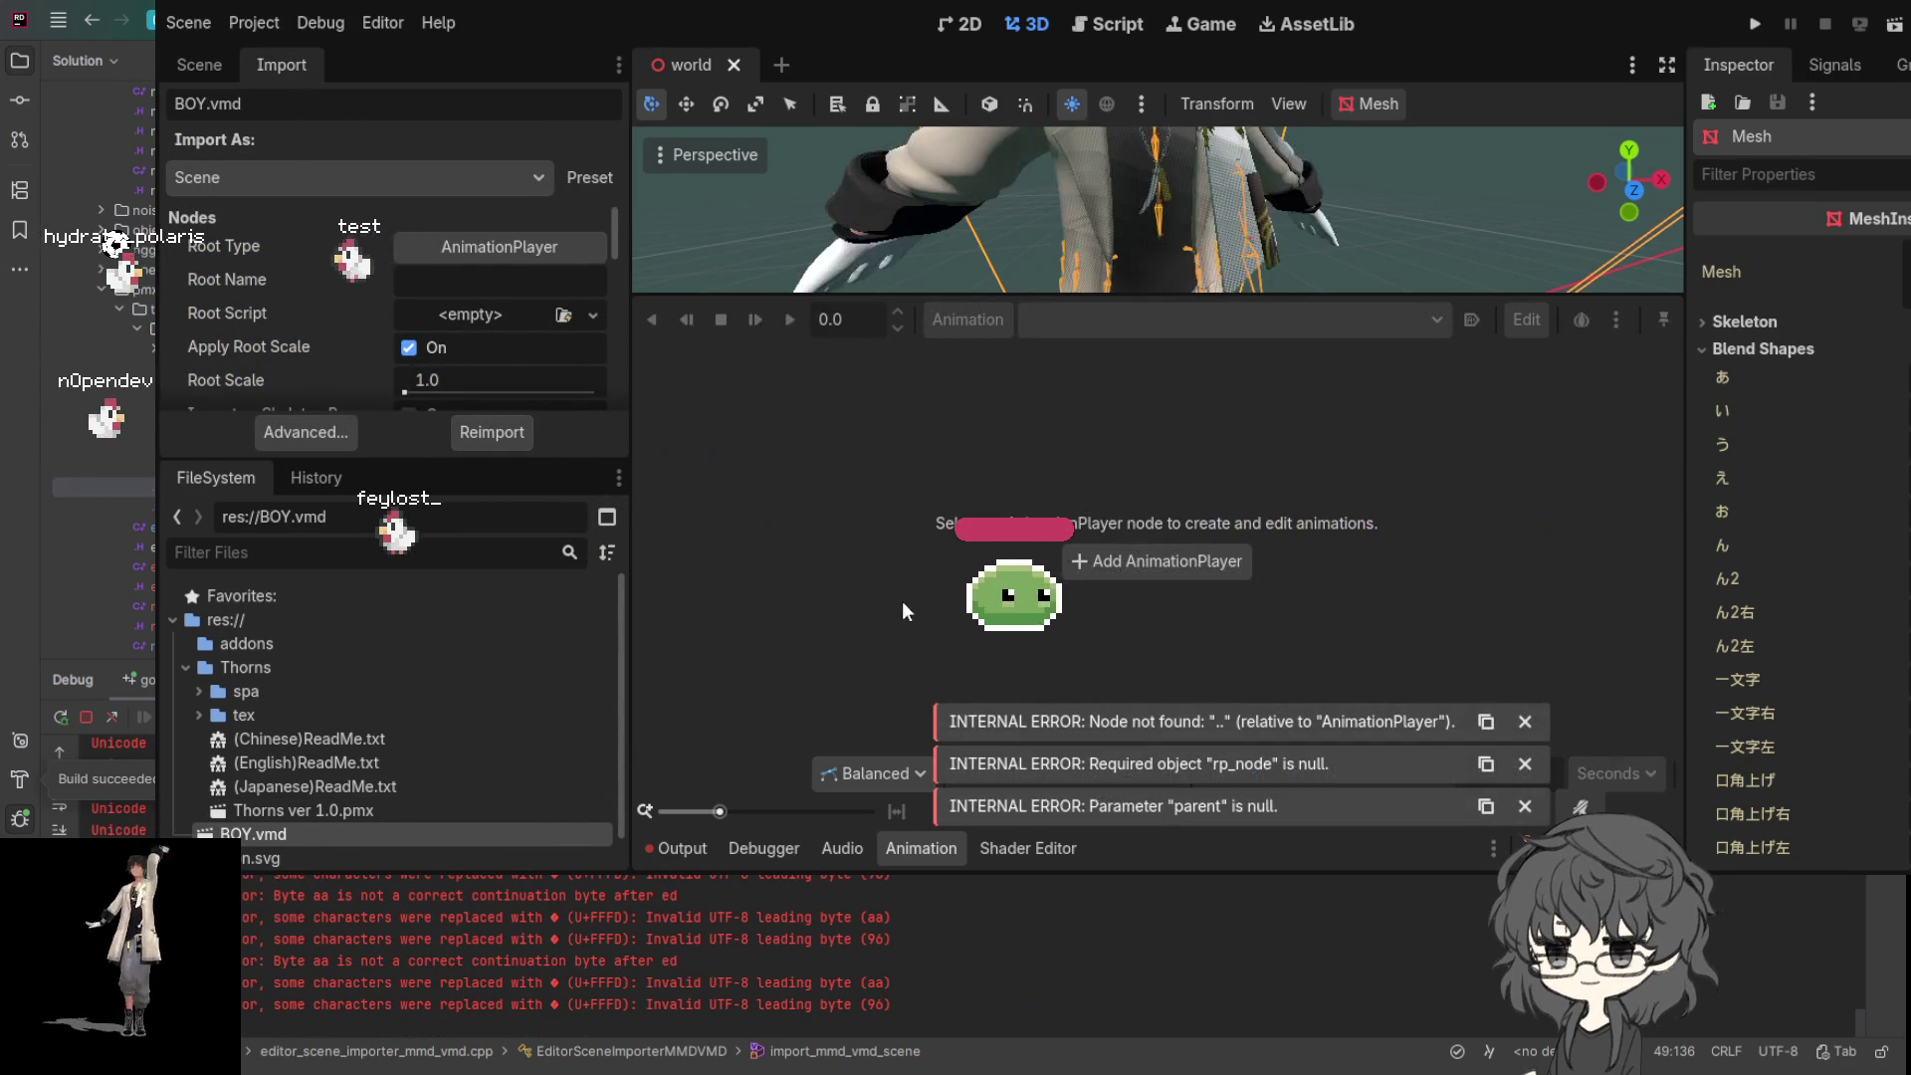
pyautogui.click(199, 65)
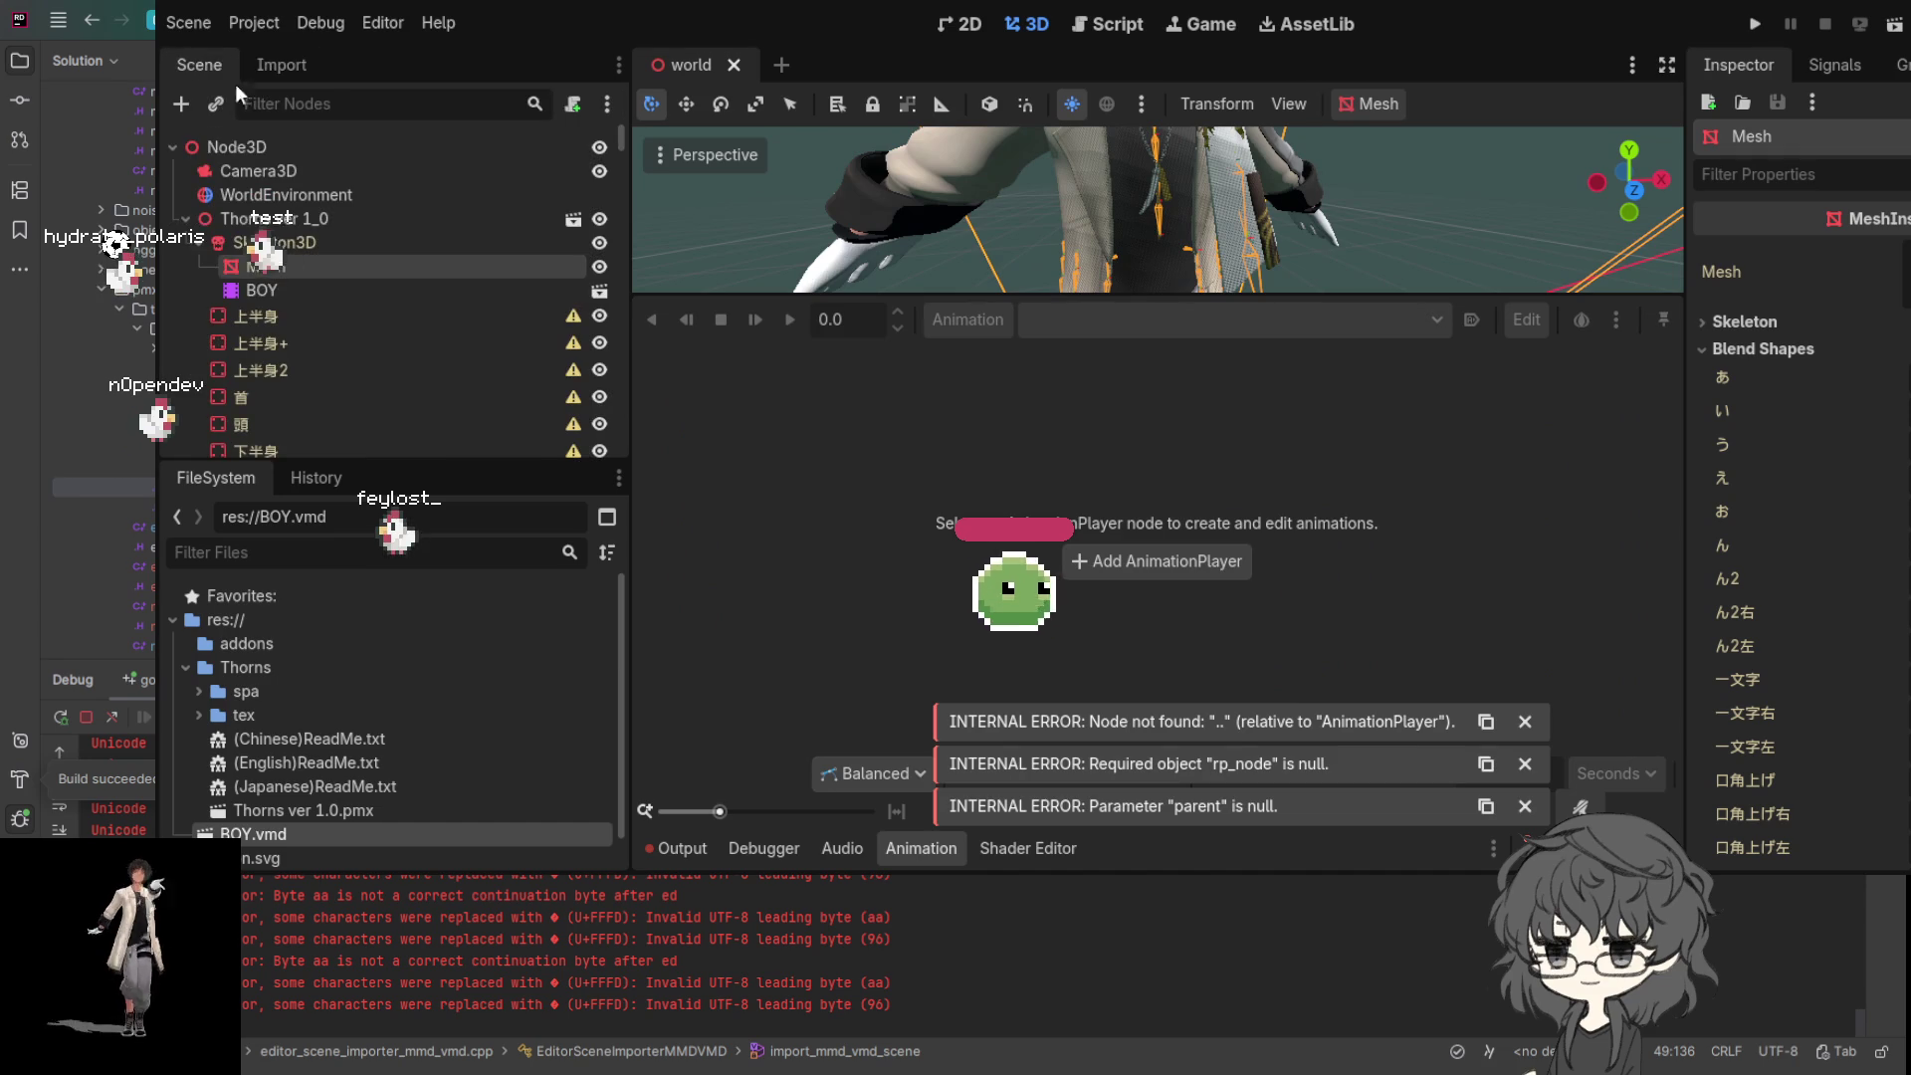
pyautogui.click(290, 291)
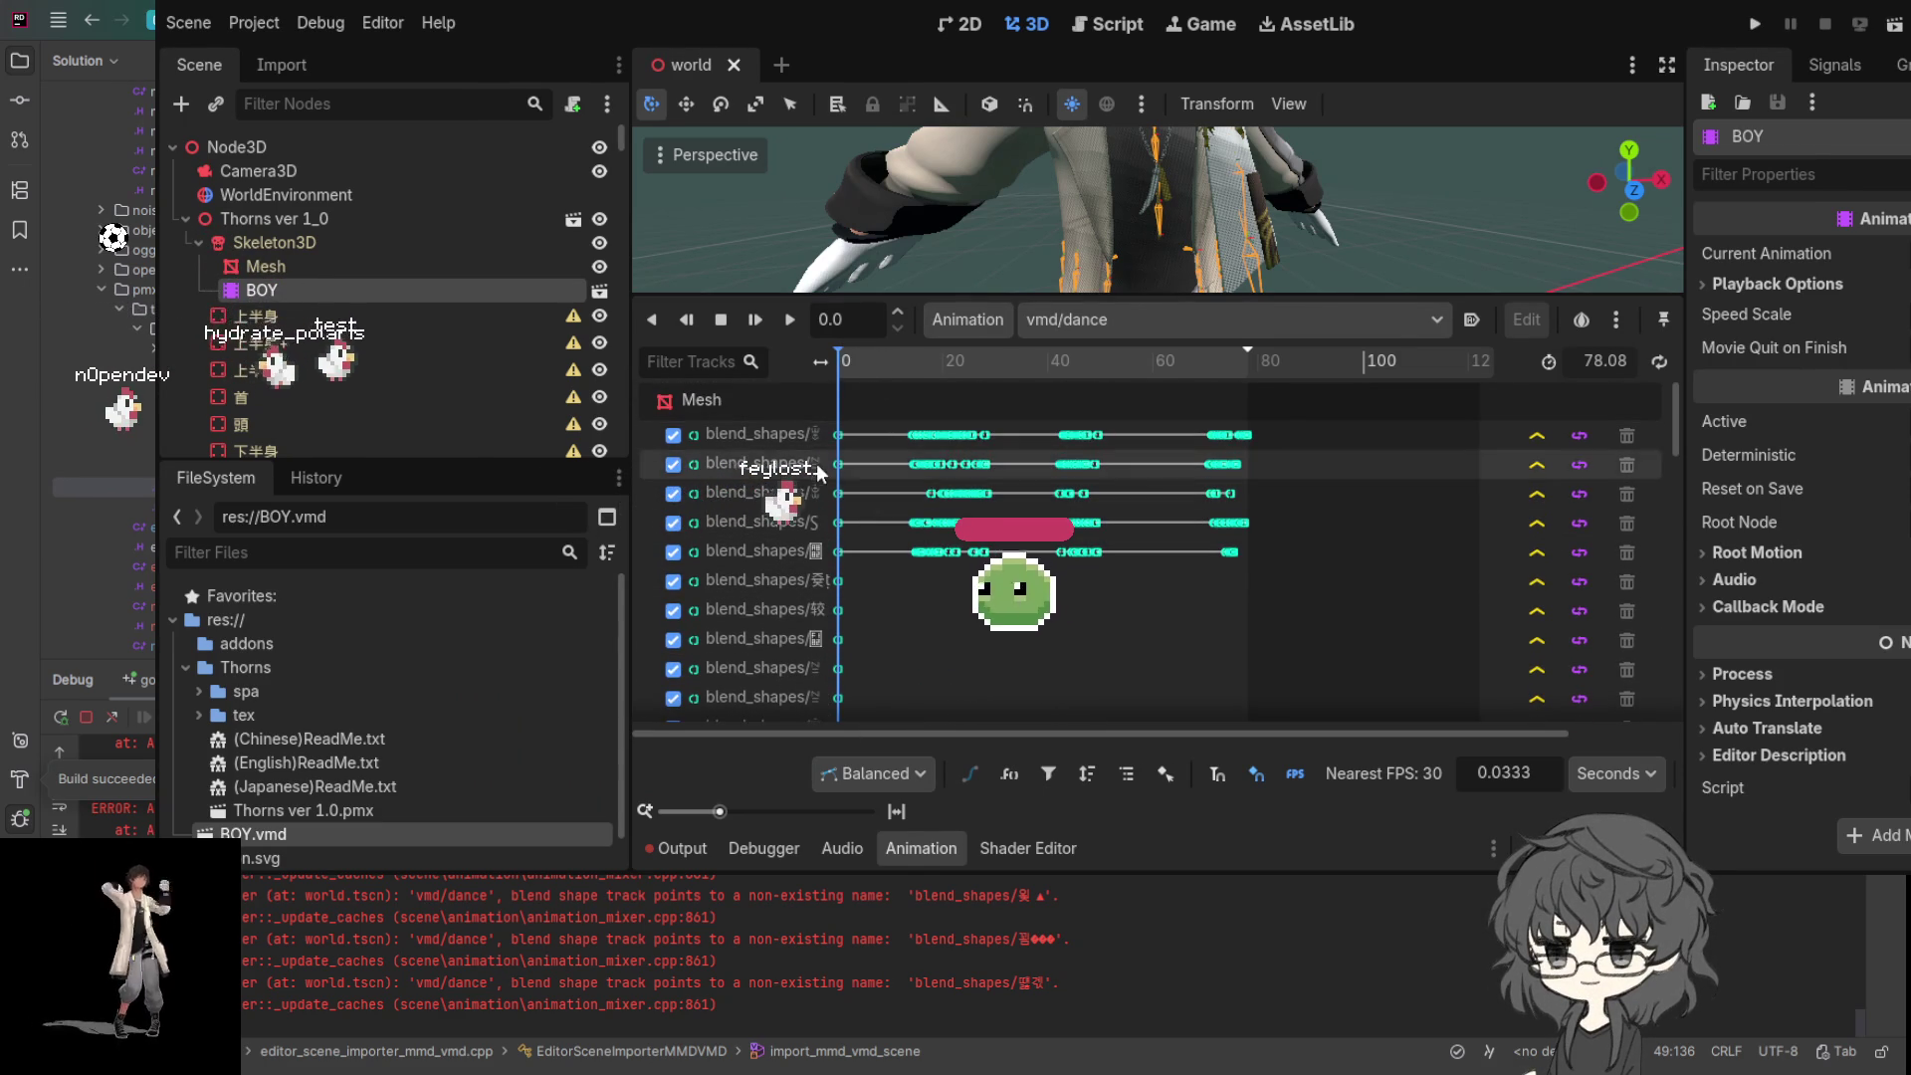
# - Zoom the 3D viewport to frame the character and move the playhead to about 6 seconds
pyautogui.scroll(-5, 818, 457)
pyautogui.scroll(5, 822, 466)
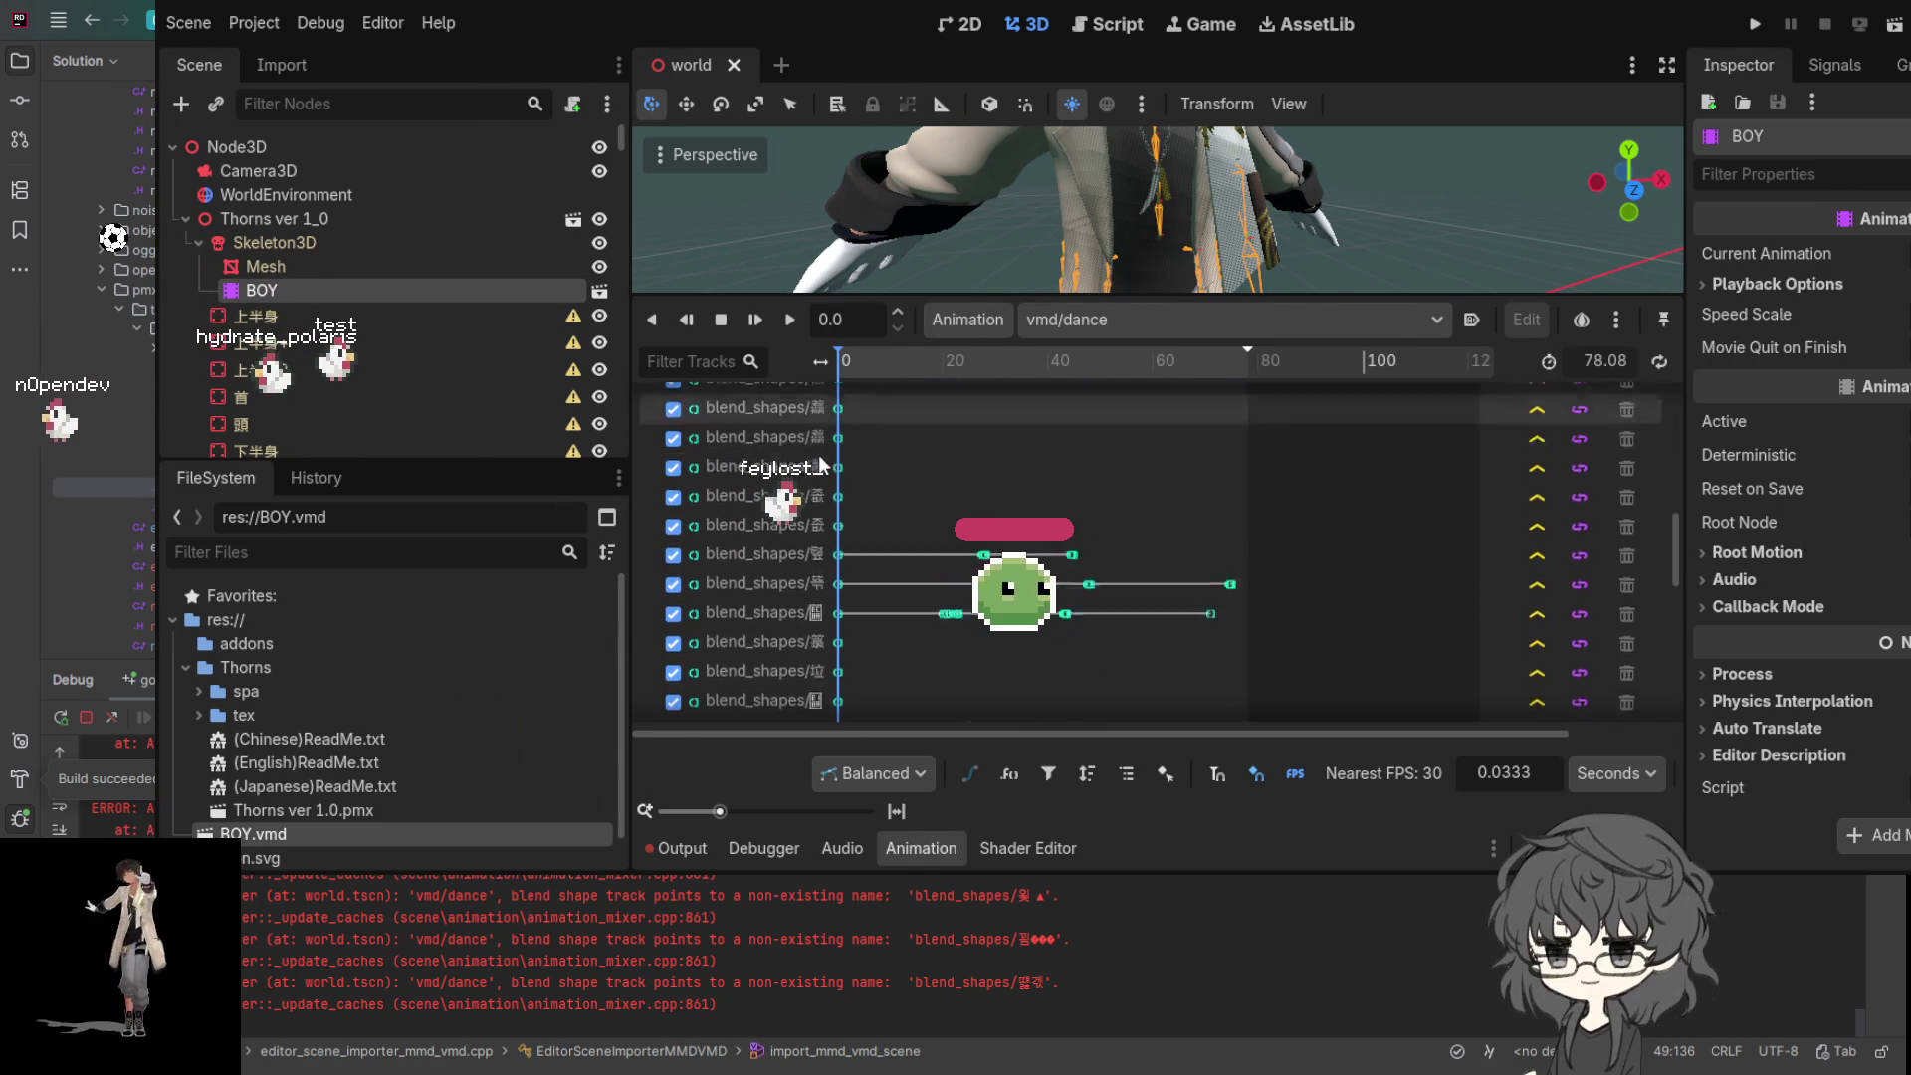
pyautogui.scroll(5, 821, 464)
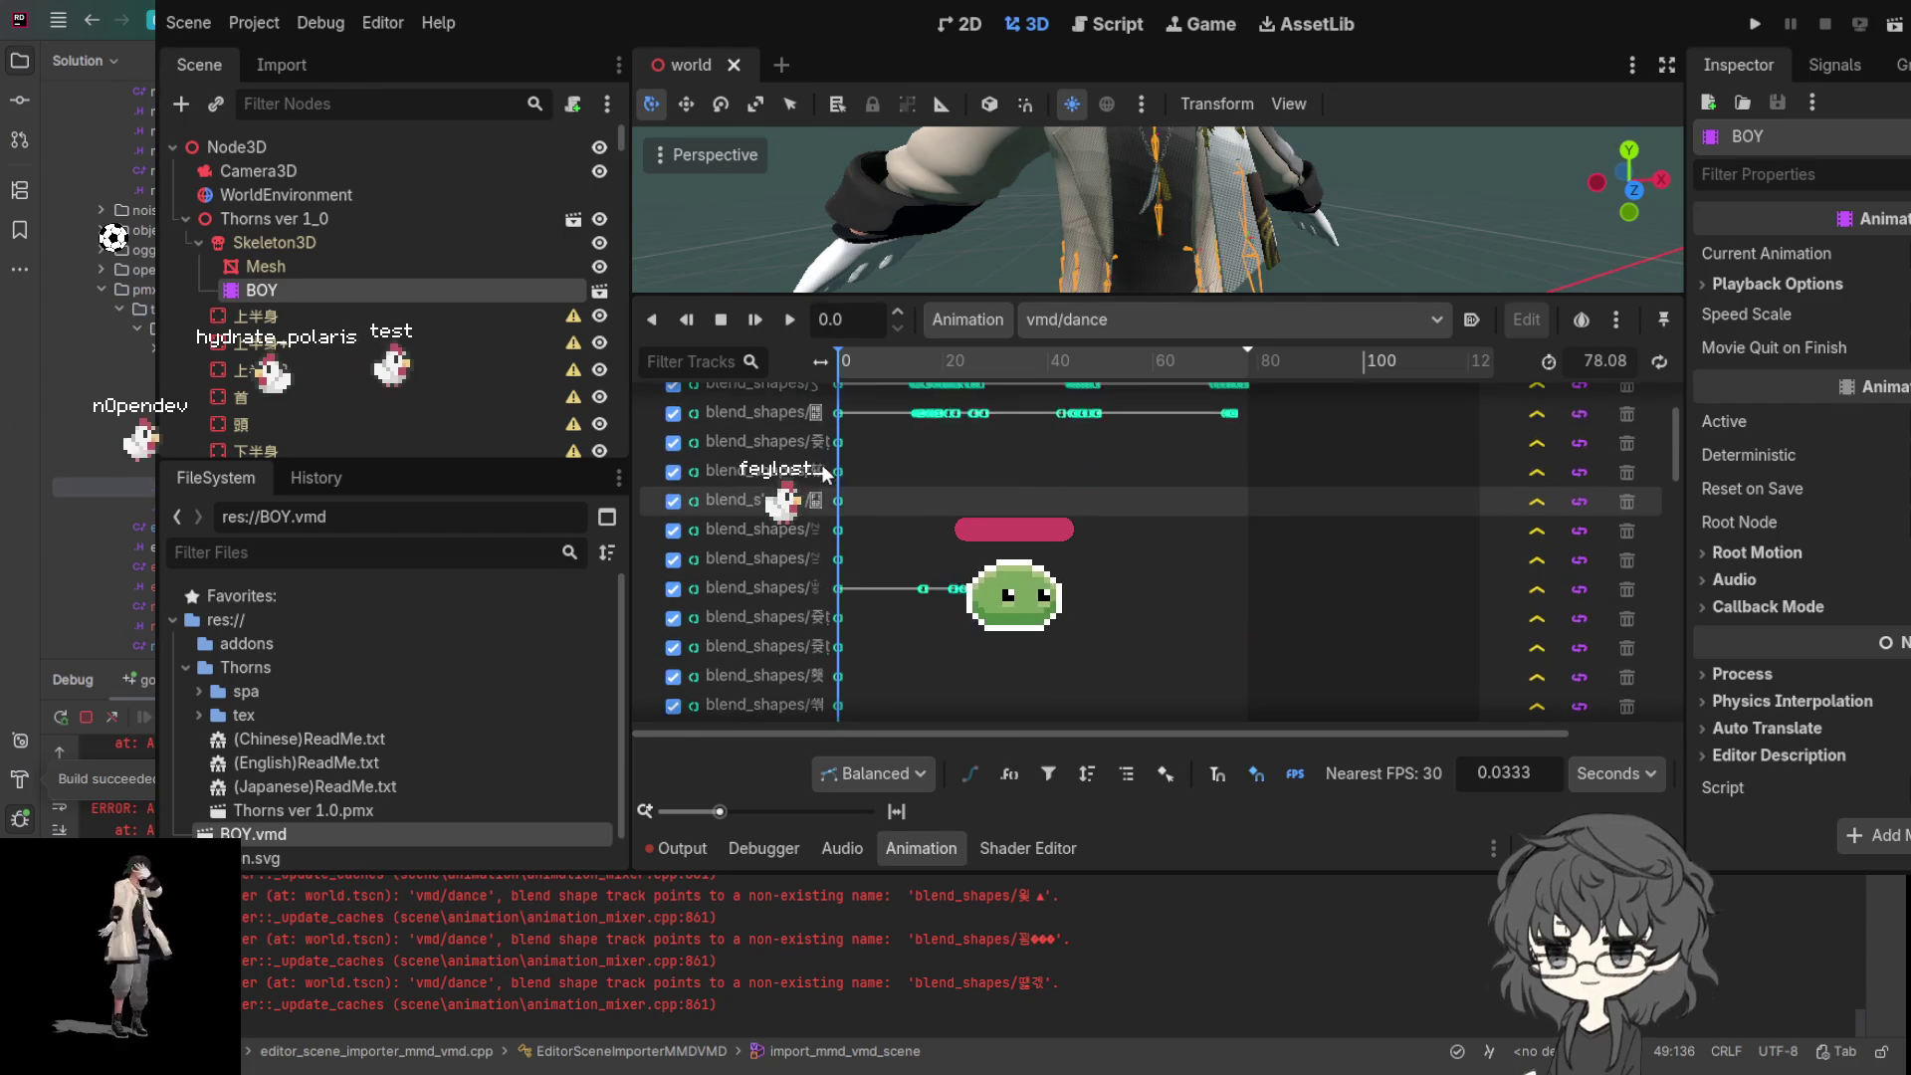
pyautogui.scroll(5, 1215, 242)
pyautogui.scroll(-5, 1172, 207)
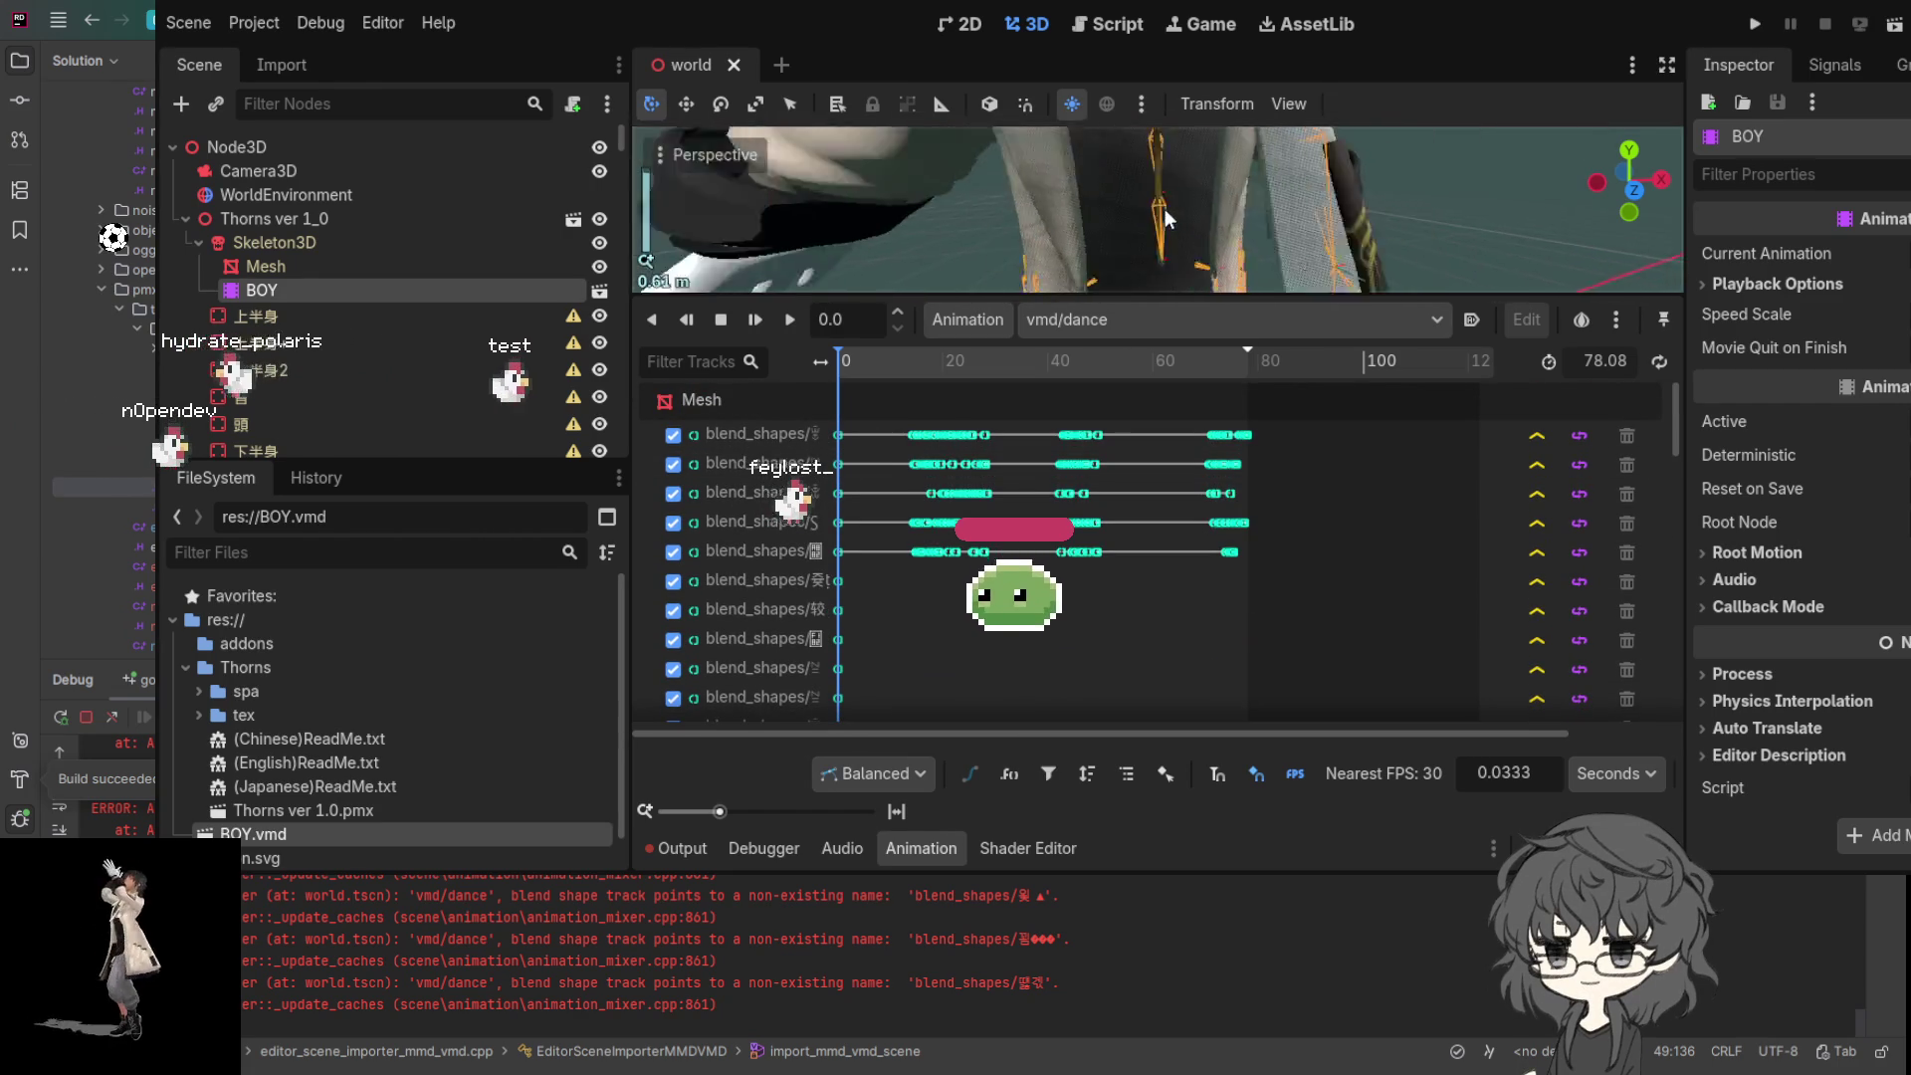
pyautogui.scroll(5, 1175, 204)
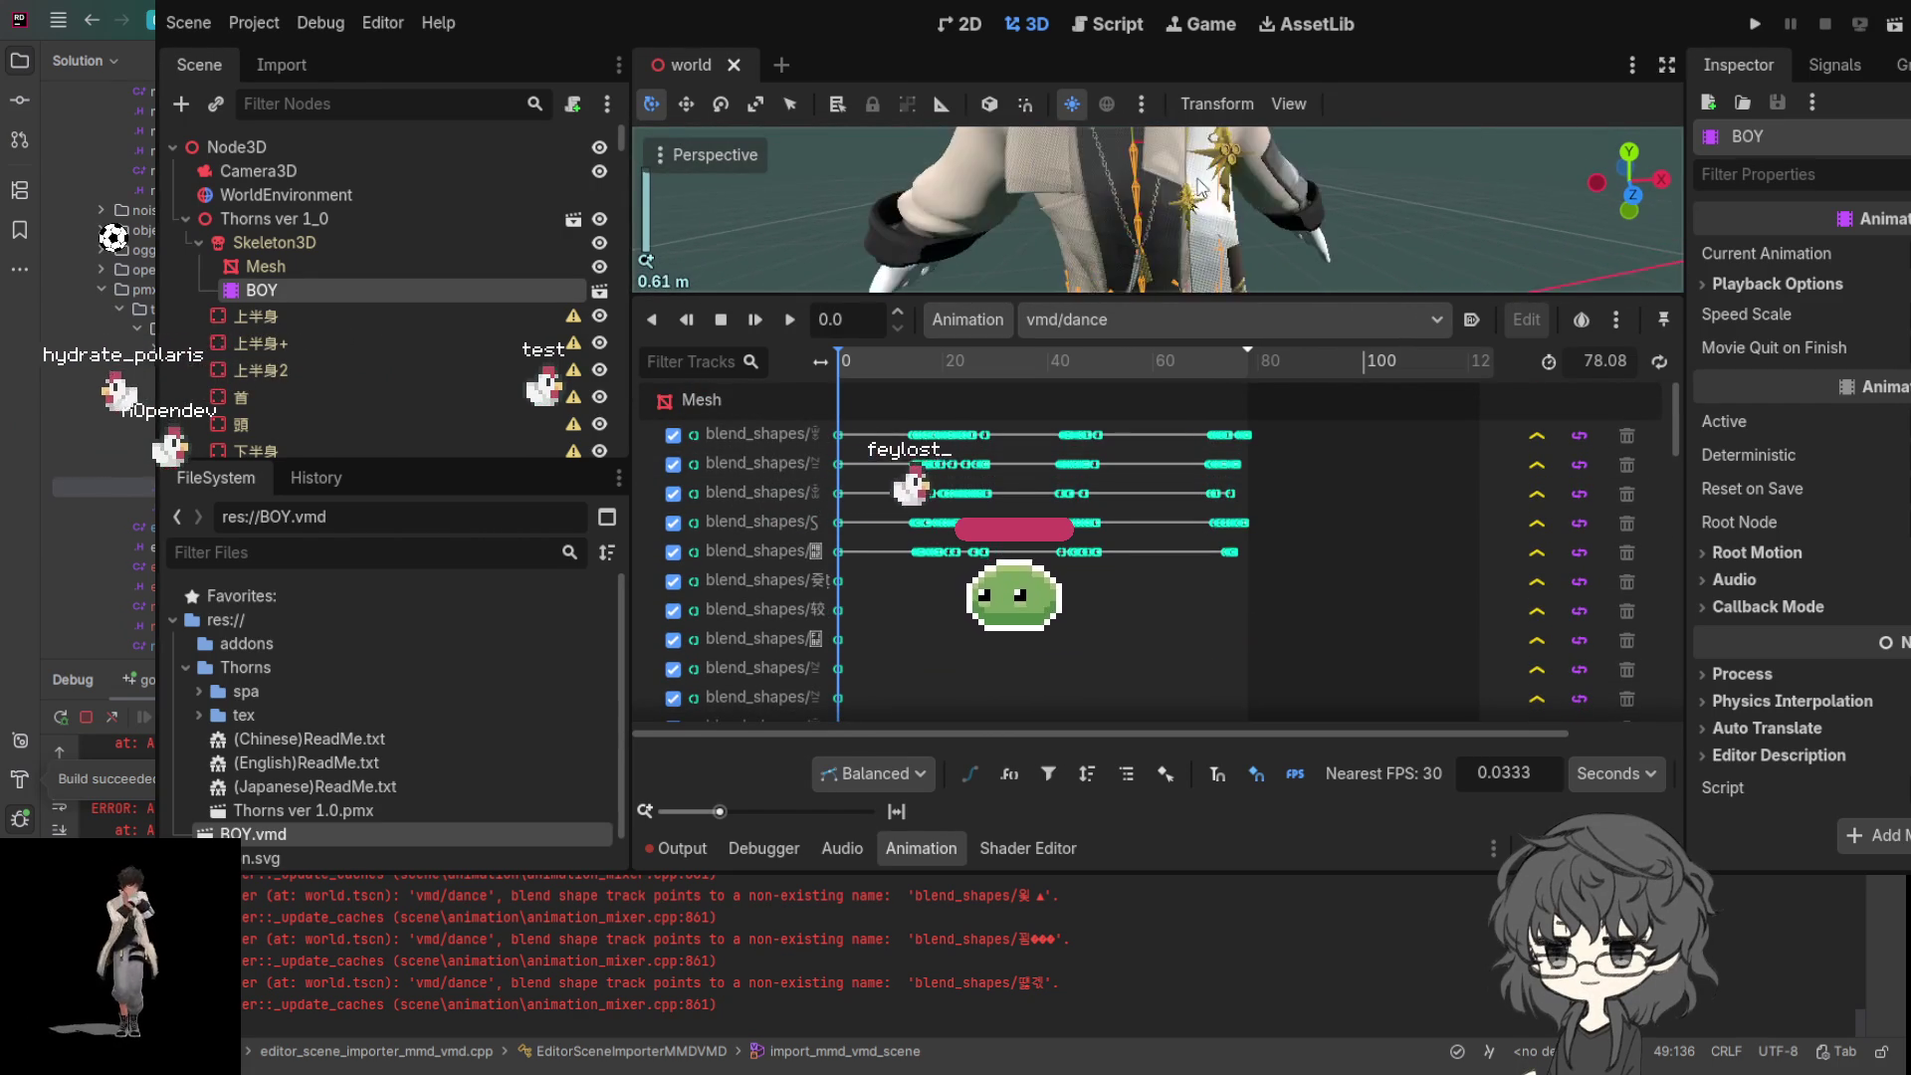
pyautogui.scroll(-4, 1151, 249)
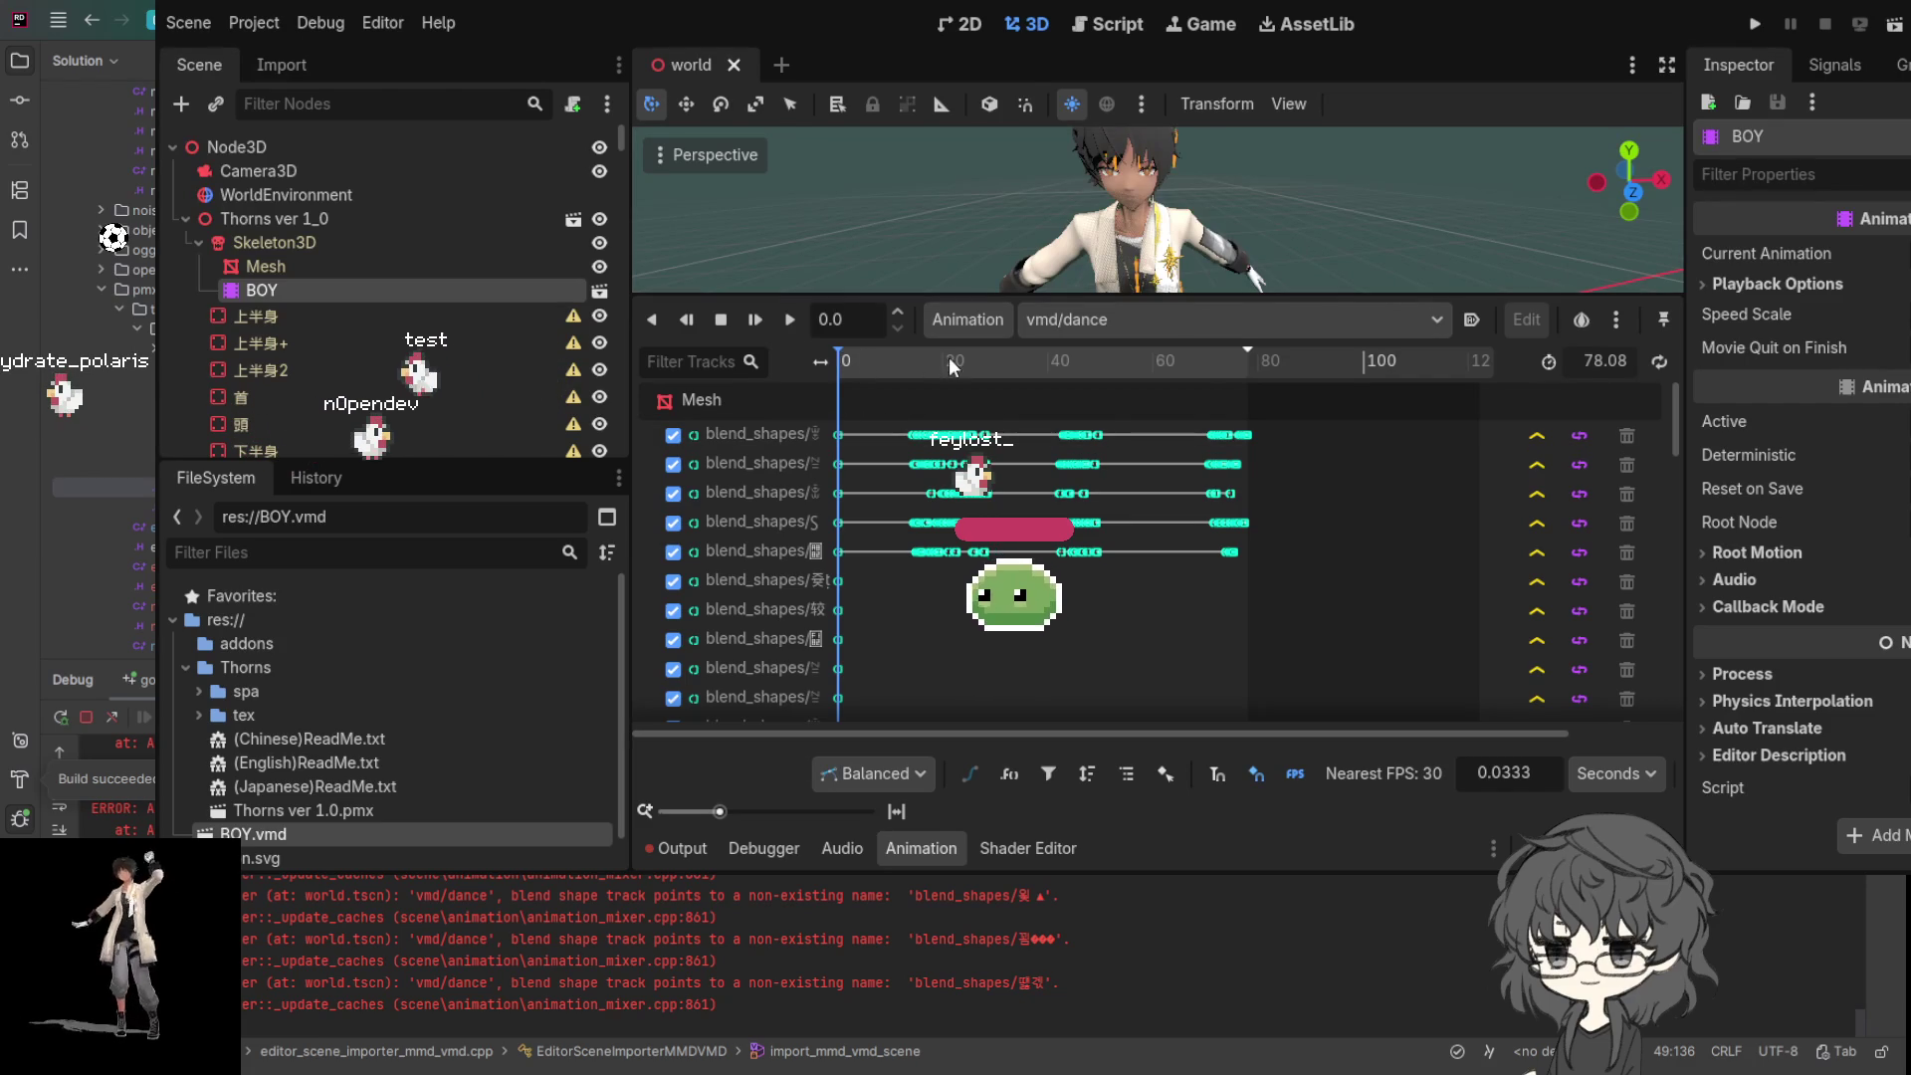
pyautogui.moveTo(883, 356)
pyautogui.mouseDown()
pyautogui.moveTo(1010, 368)
pyautogui.moveTo(896, 376)
pyautogui.moveTo(927, 387)
pyautogui.moveTo(1121, 372)
pyautogui.mouseUp()
# - Scrub the vmd/dance playhead from about 4.3 to about 7.51 seconds
pyautogui.hscroll(2, 1144, 378)
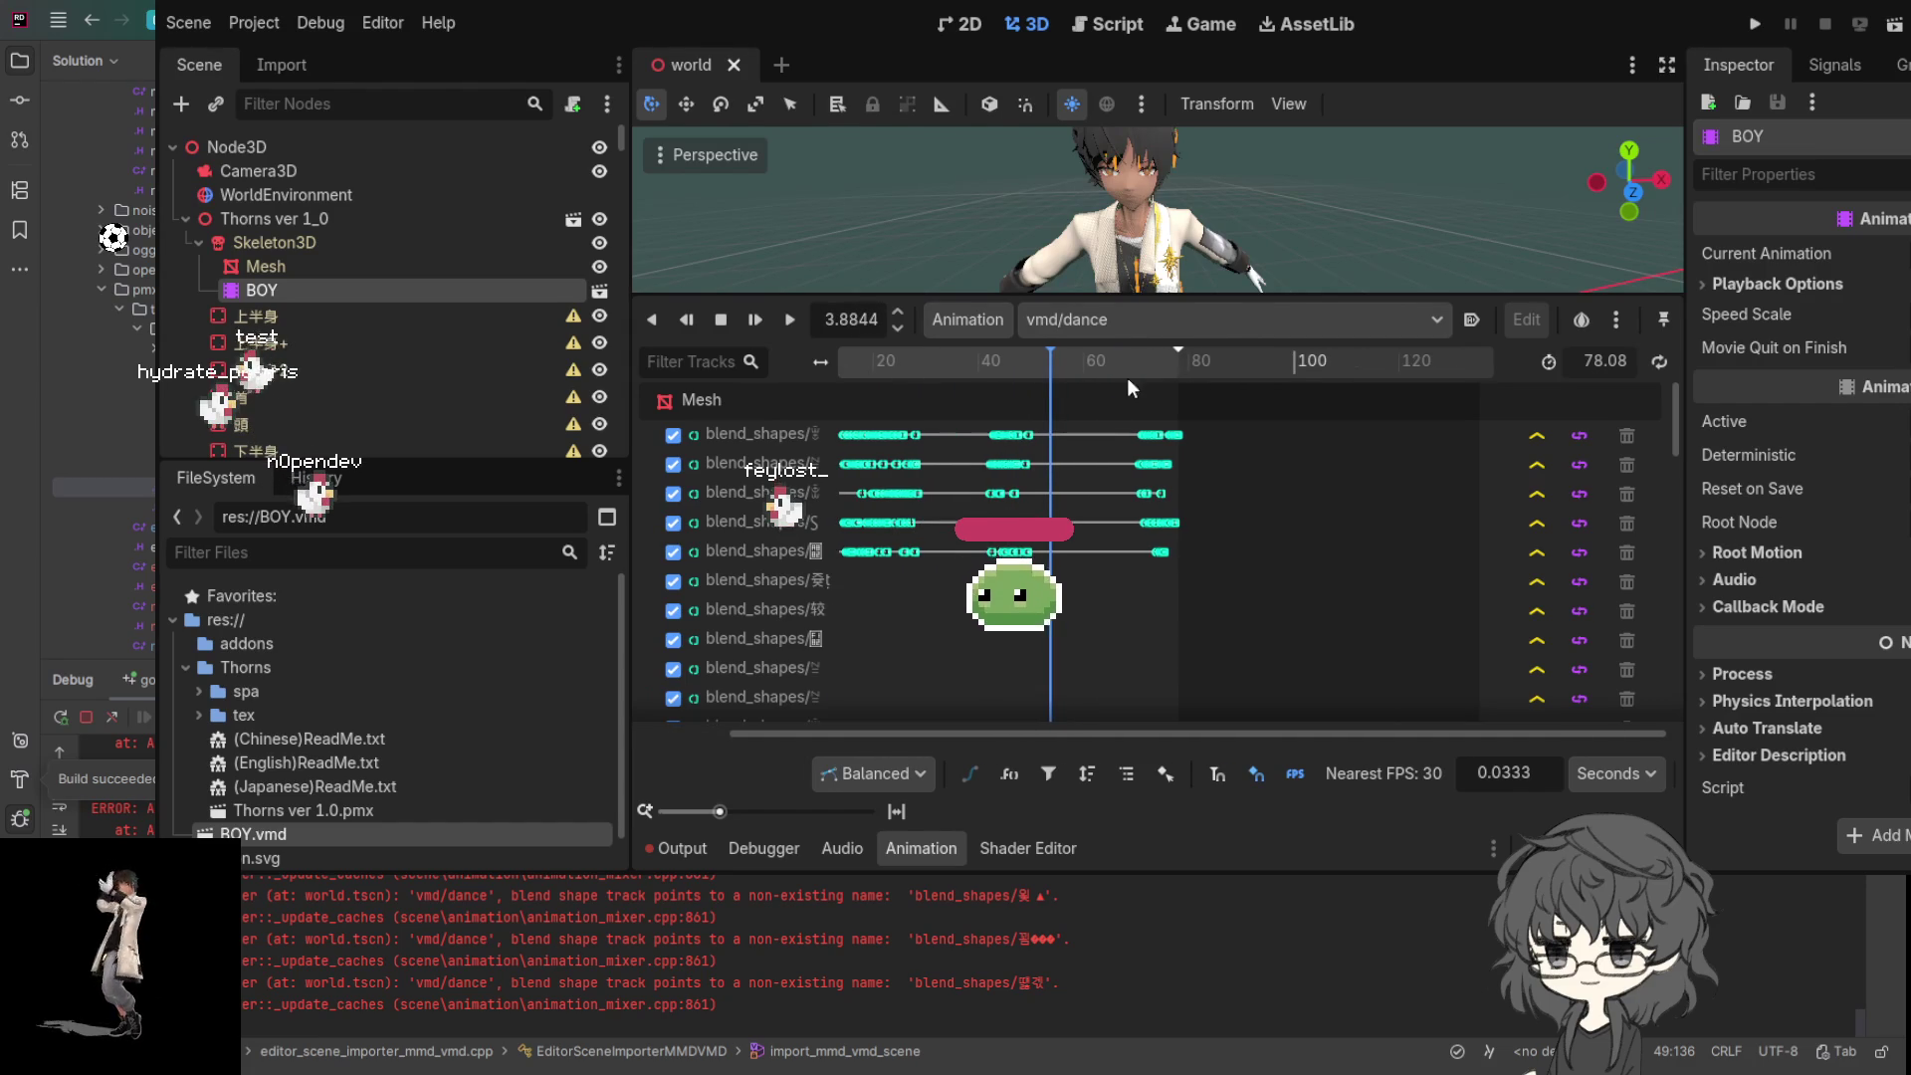
pyautogui.click(1054, 368)
pyautogui.moveTo(1054, 369); pyautogui.dragTo(1121, 370)
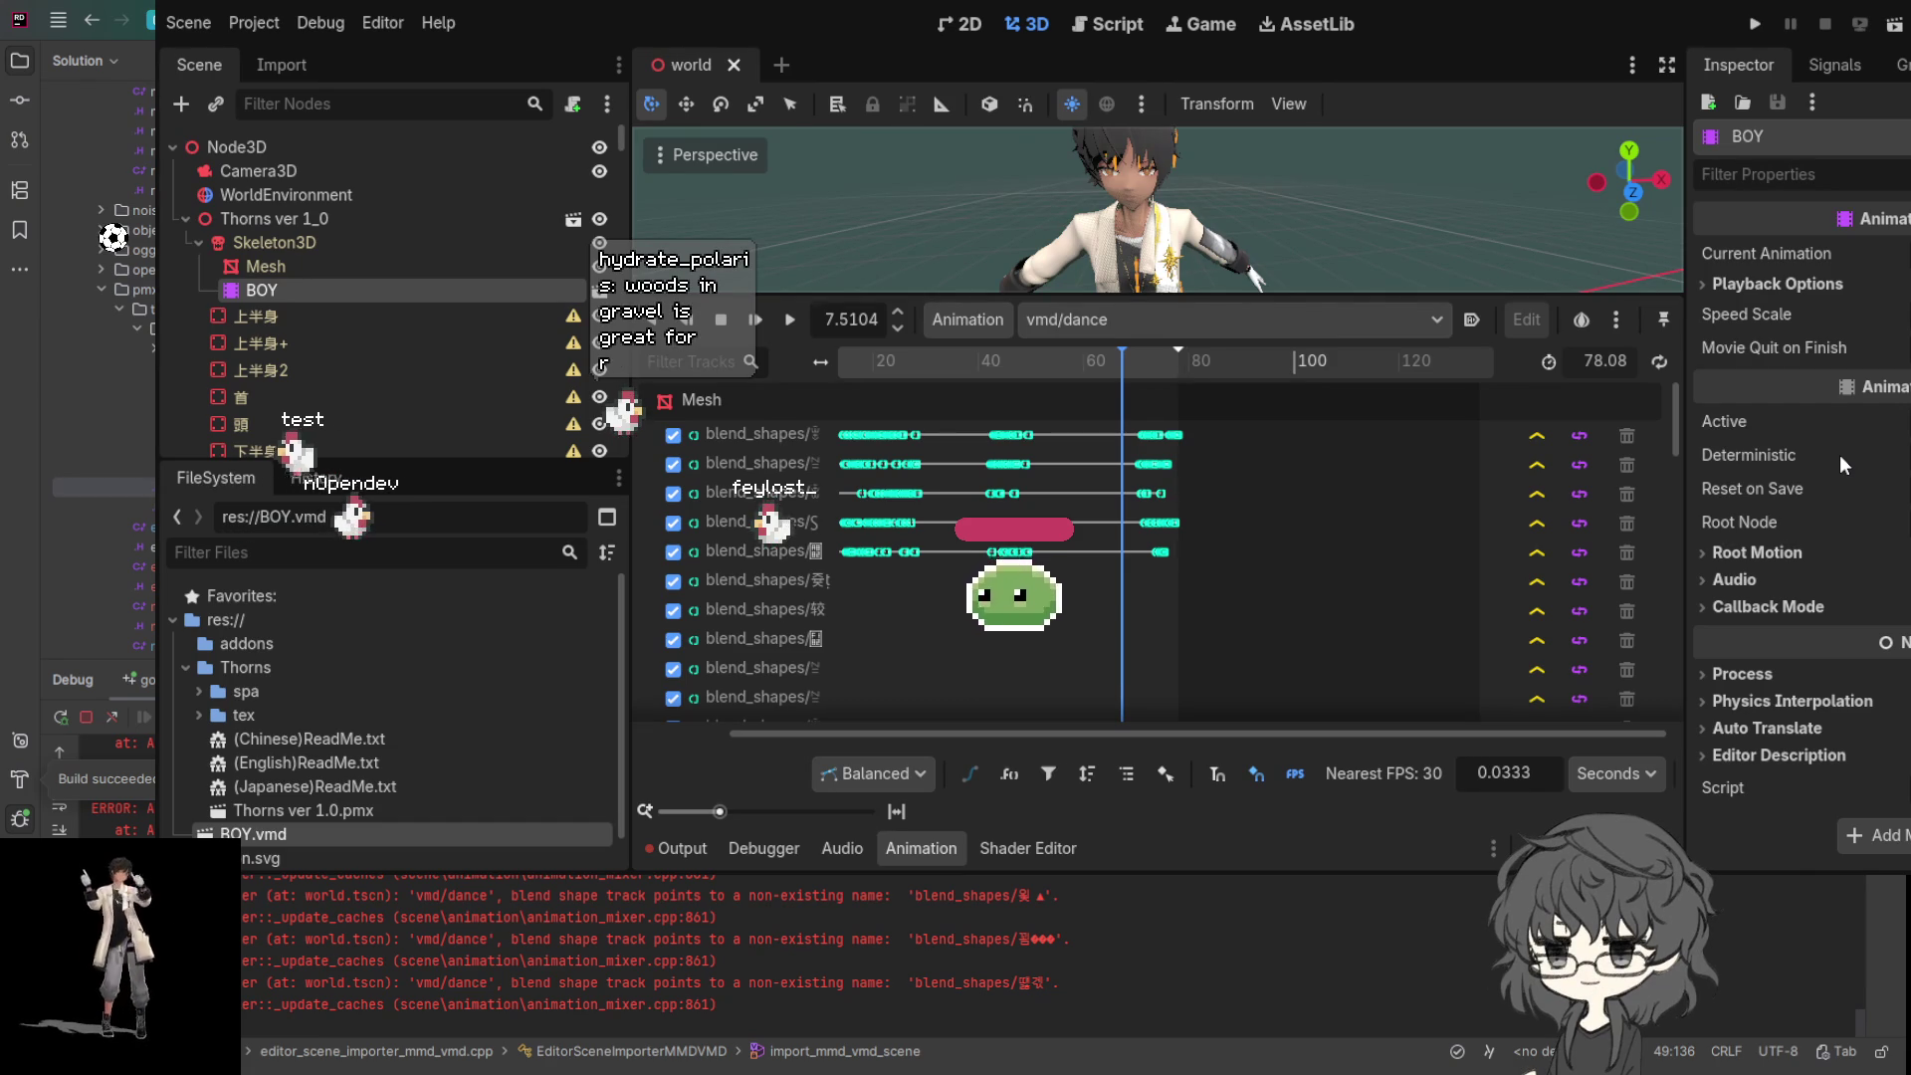
# - Reposition the vmd/dance playhead back to about 3.56 seconds
pyautogui.scroll(-3, 1205, 576)
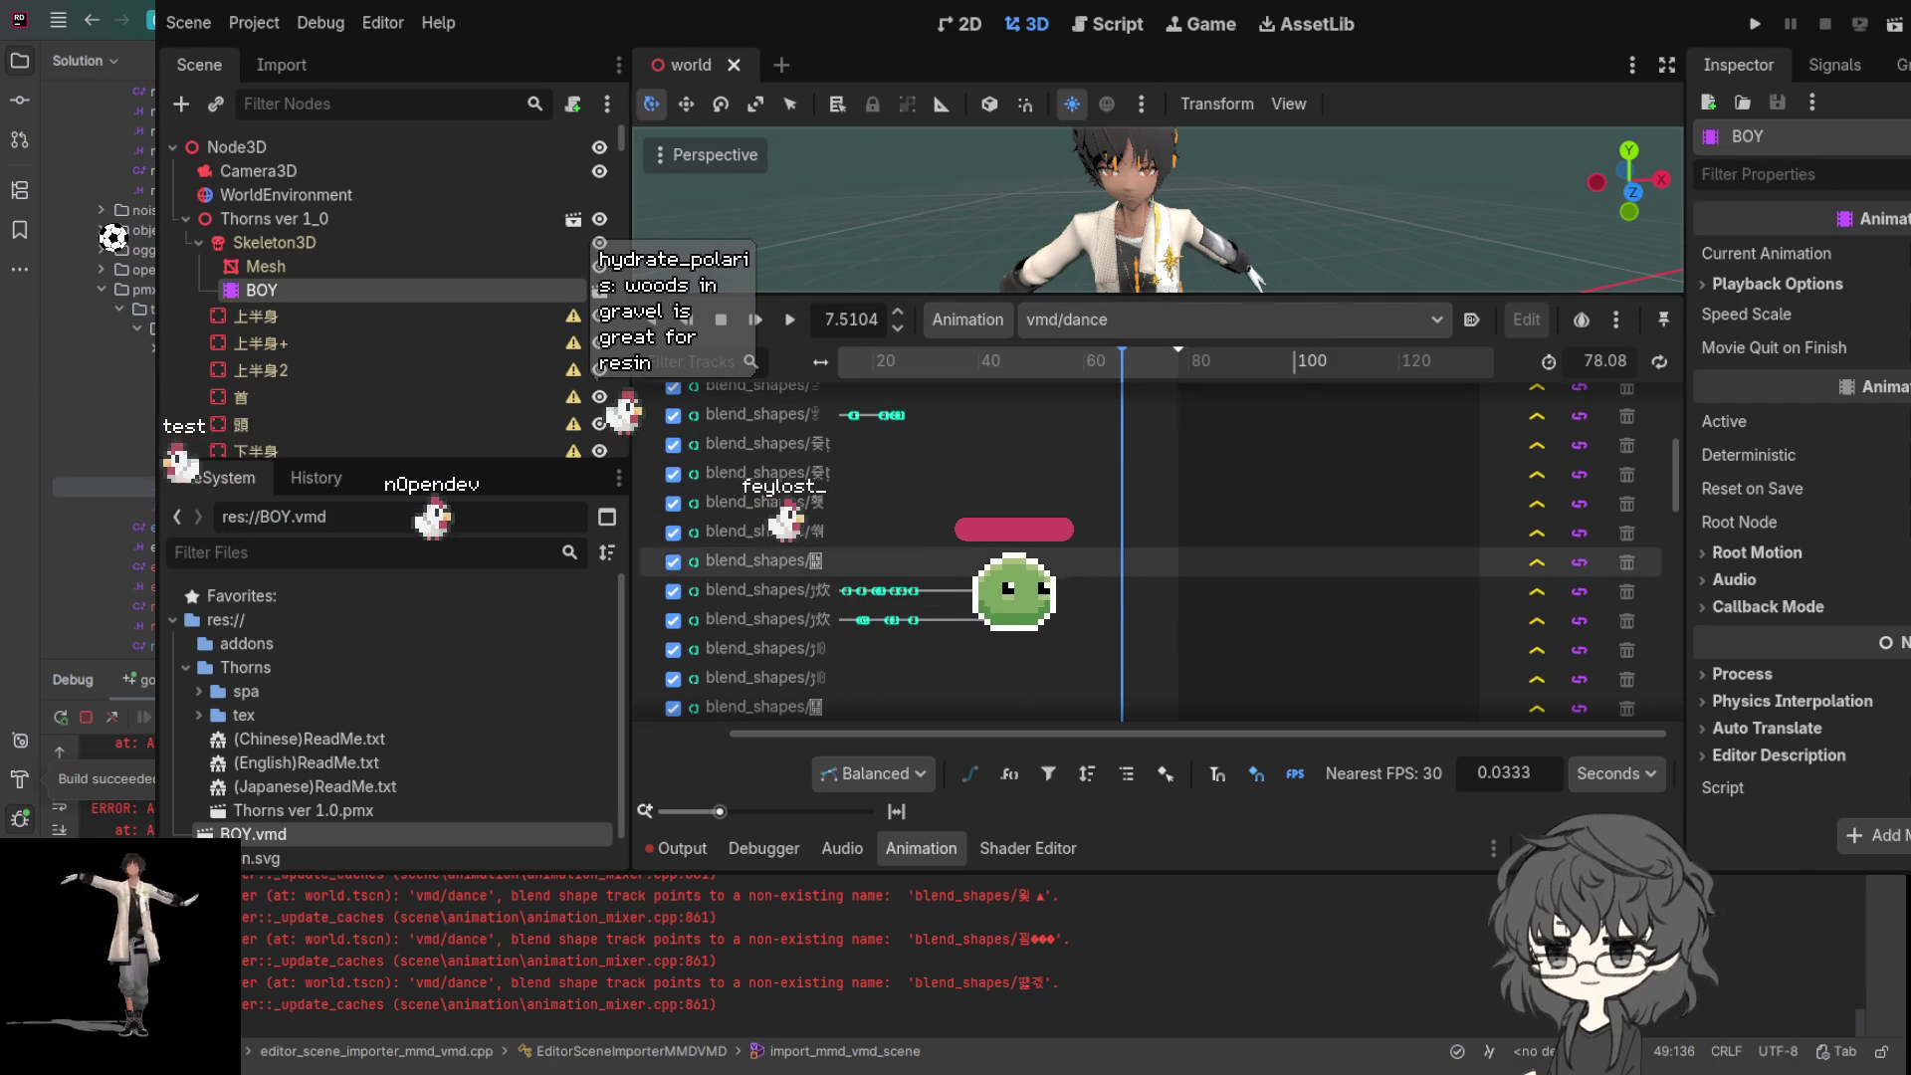
pyautogui.click(972, 363)
pyautogui.click(1040, 418)
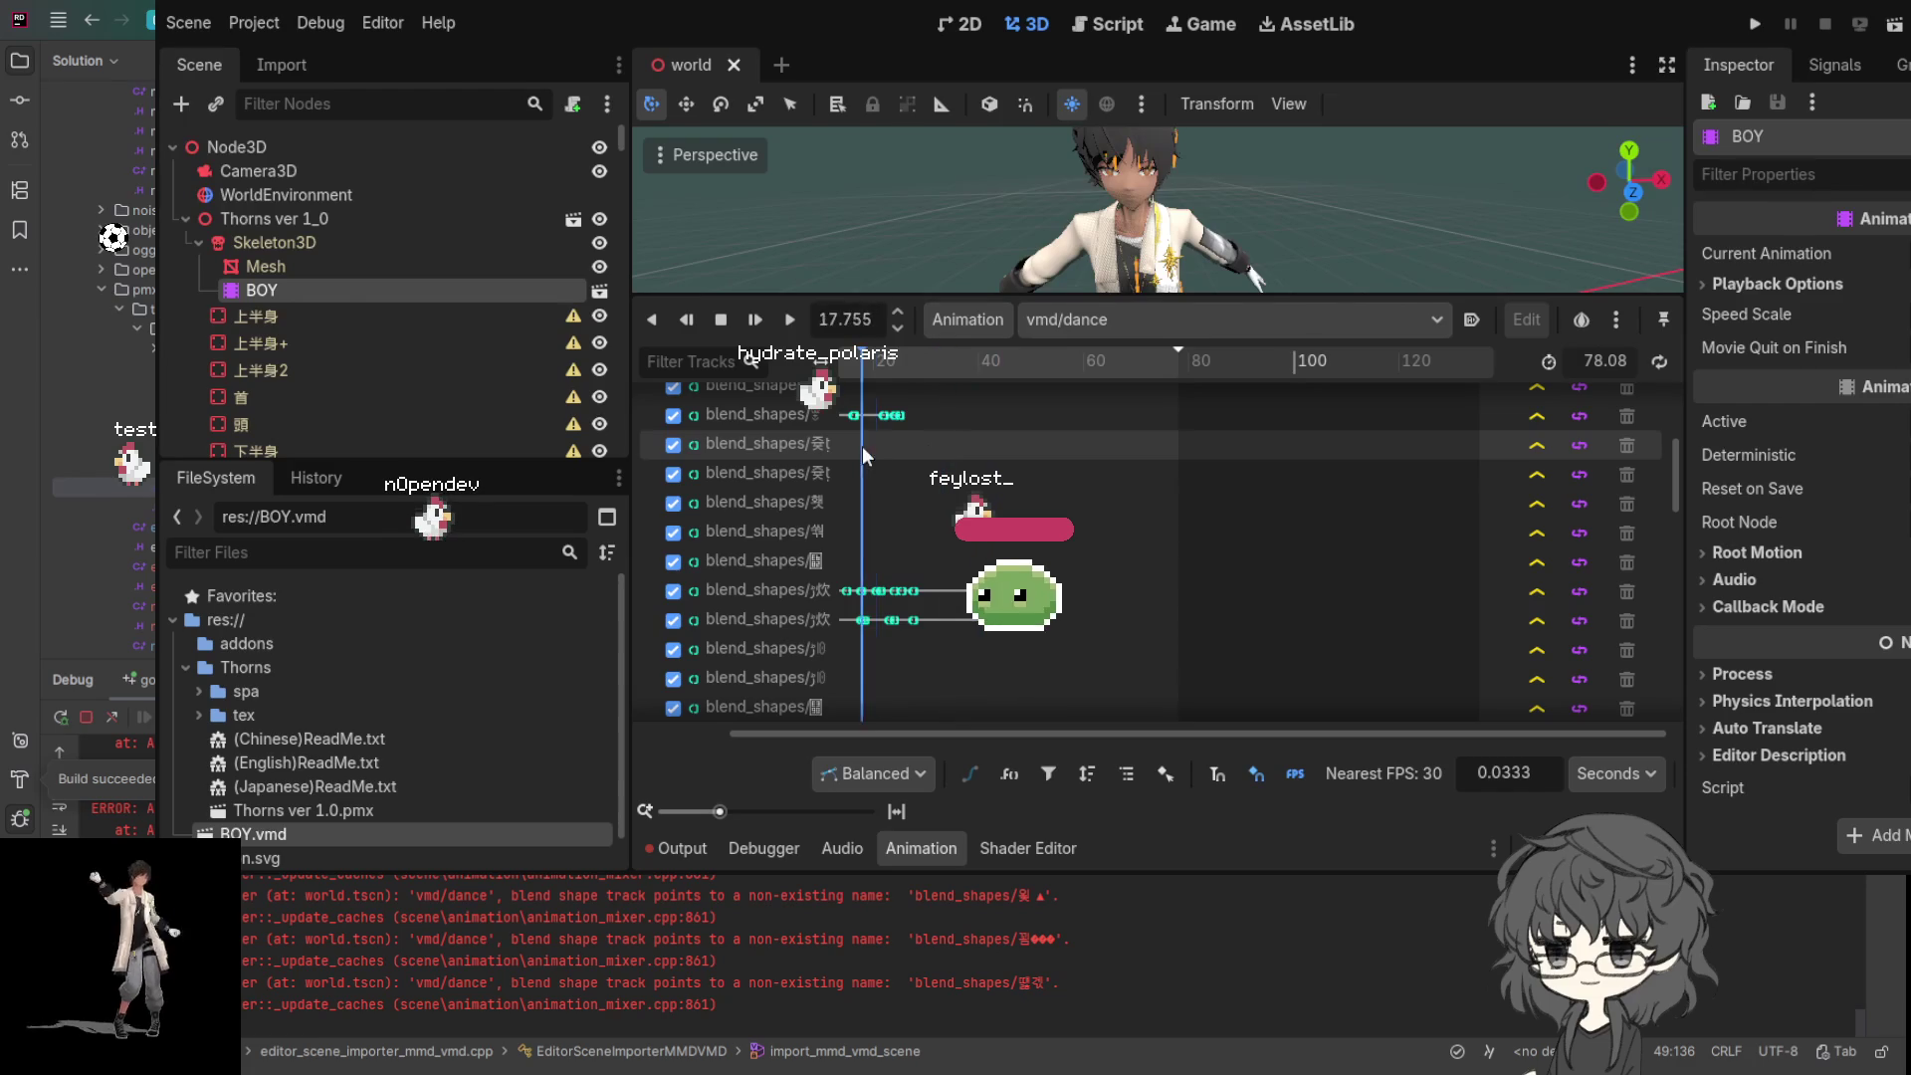
pyautogui.click(994, 453)
# - Widen the track-name column and scroll the list to read the blend-shape track names
pyautogui.scroll(-3, 990, 456)
pyautogui.scroll(-3, 990, 453)
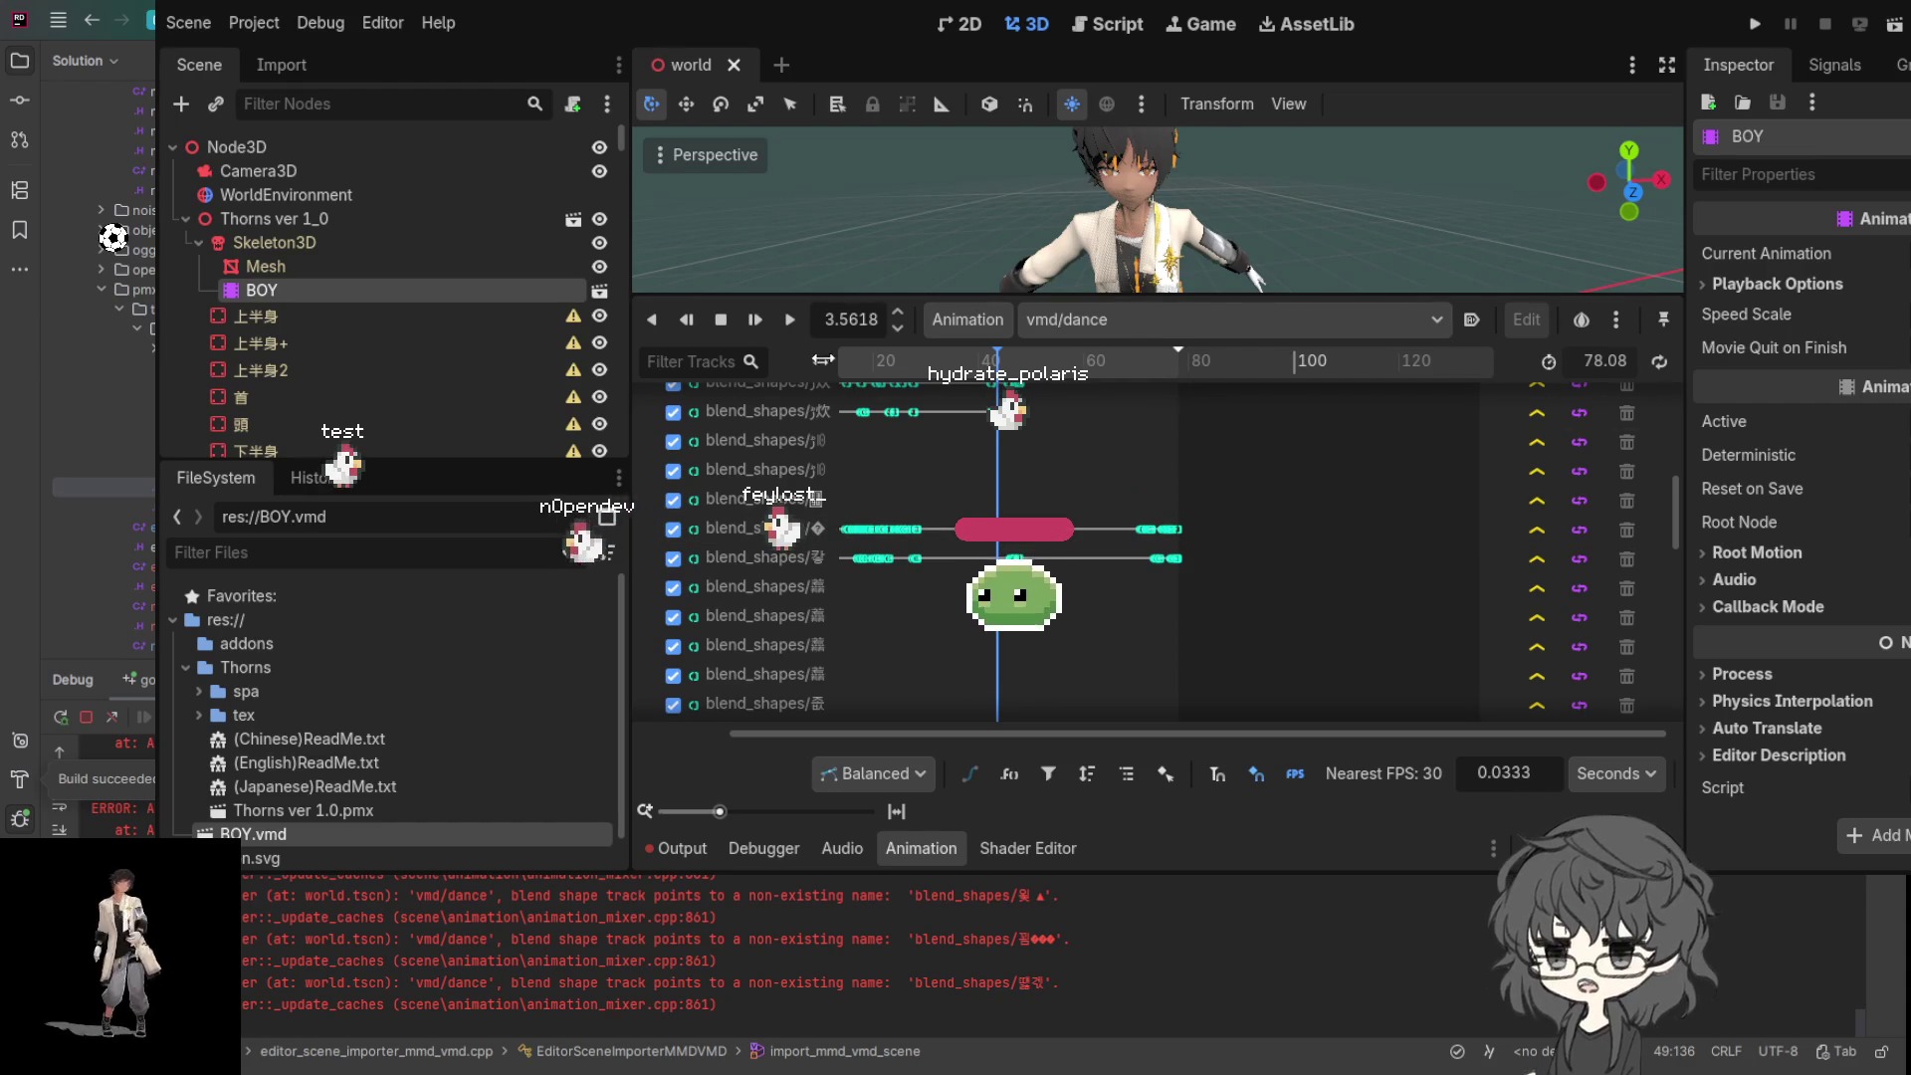
pyautogui.moveTo(821, 360); pyautogui.dragTo(950, 362)
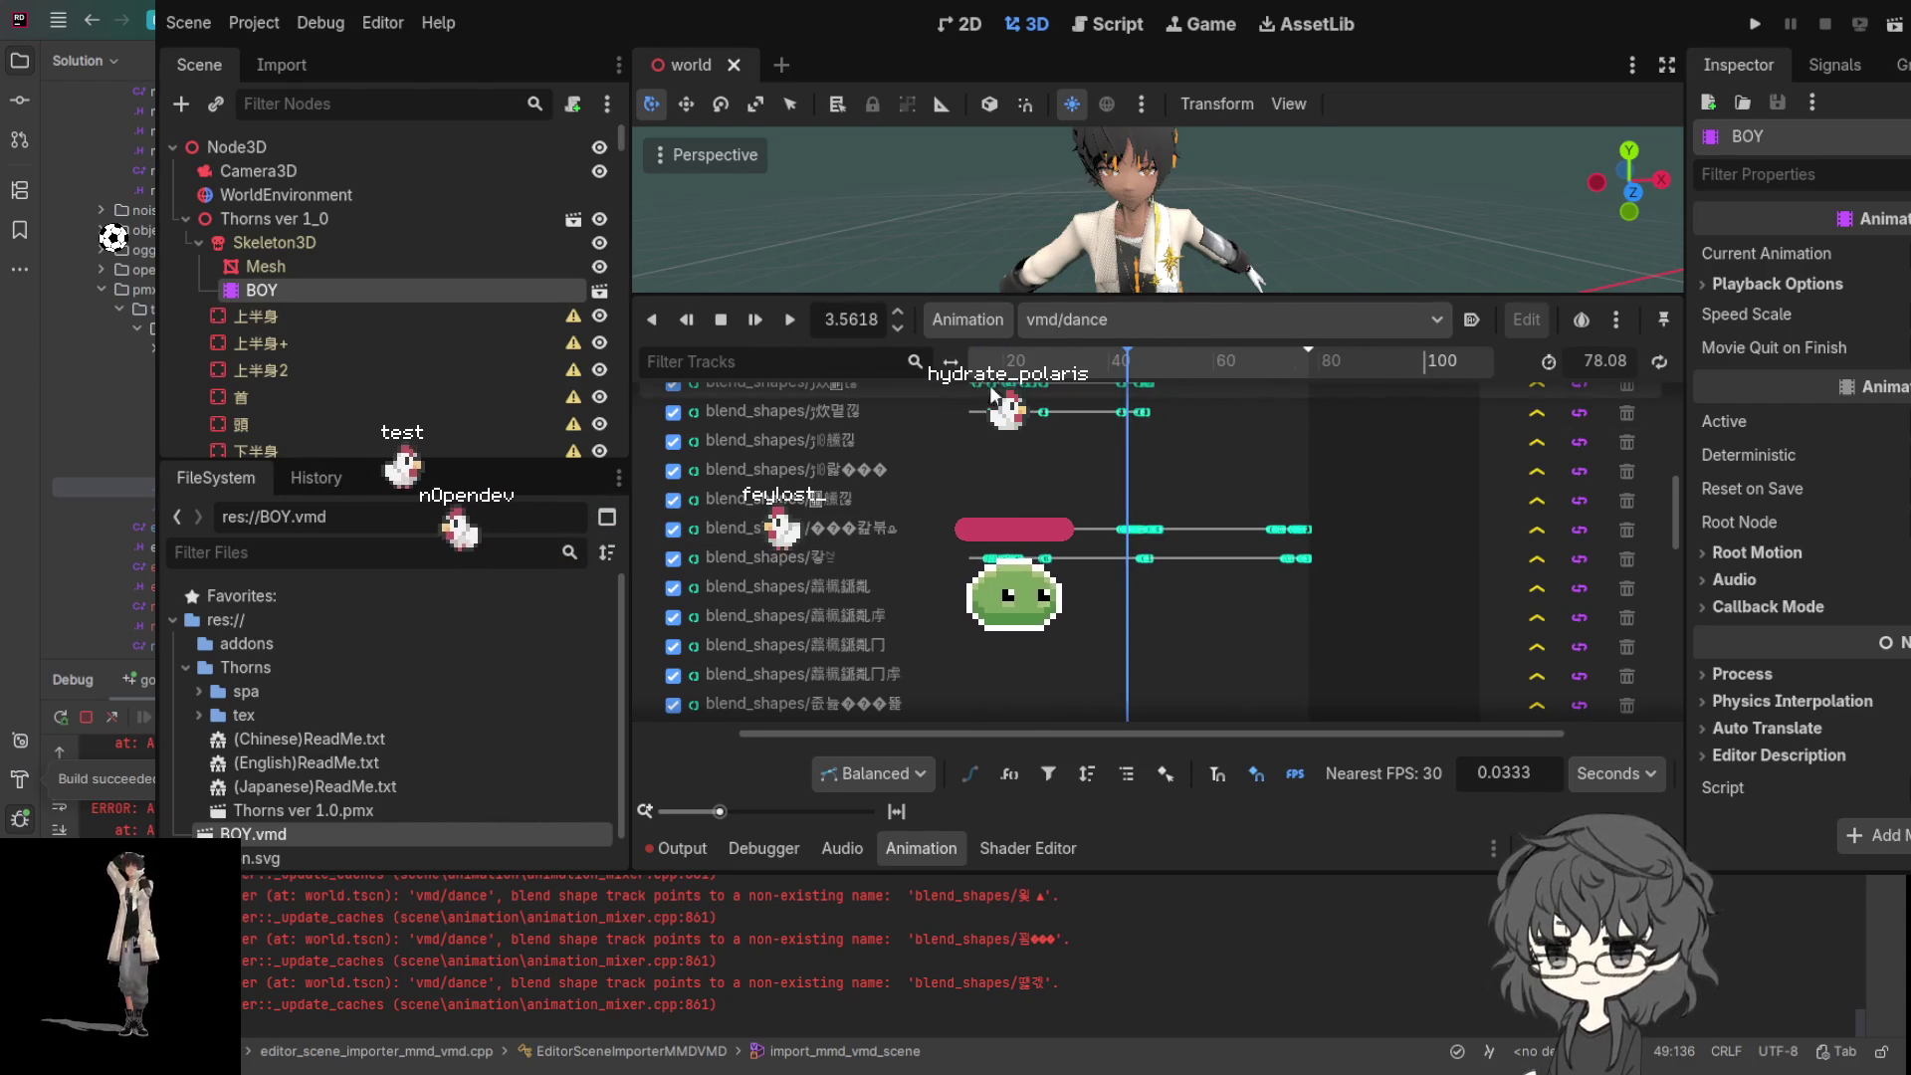
pyautogui.scroll(-3, 875, 527)
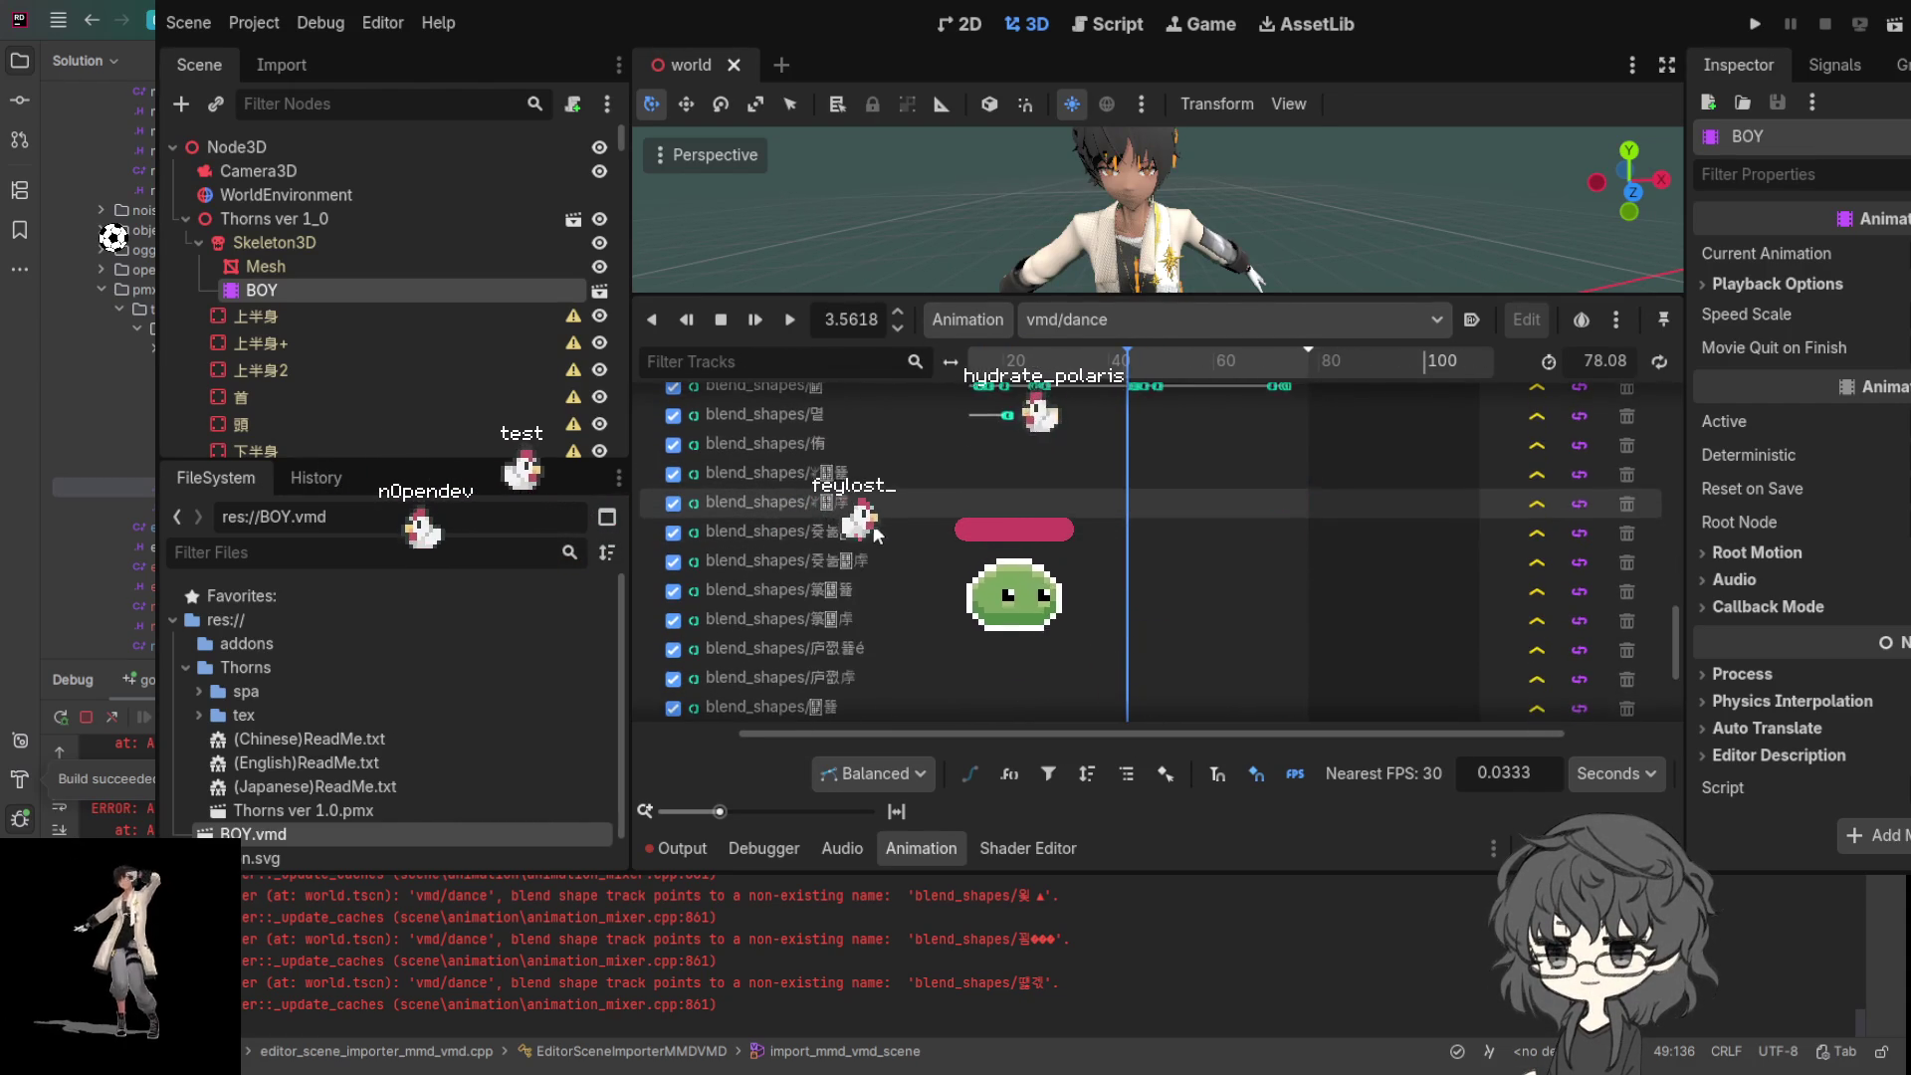
pyautogui.scroll(5, 876, 525)
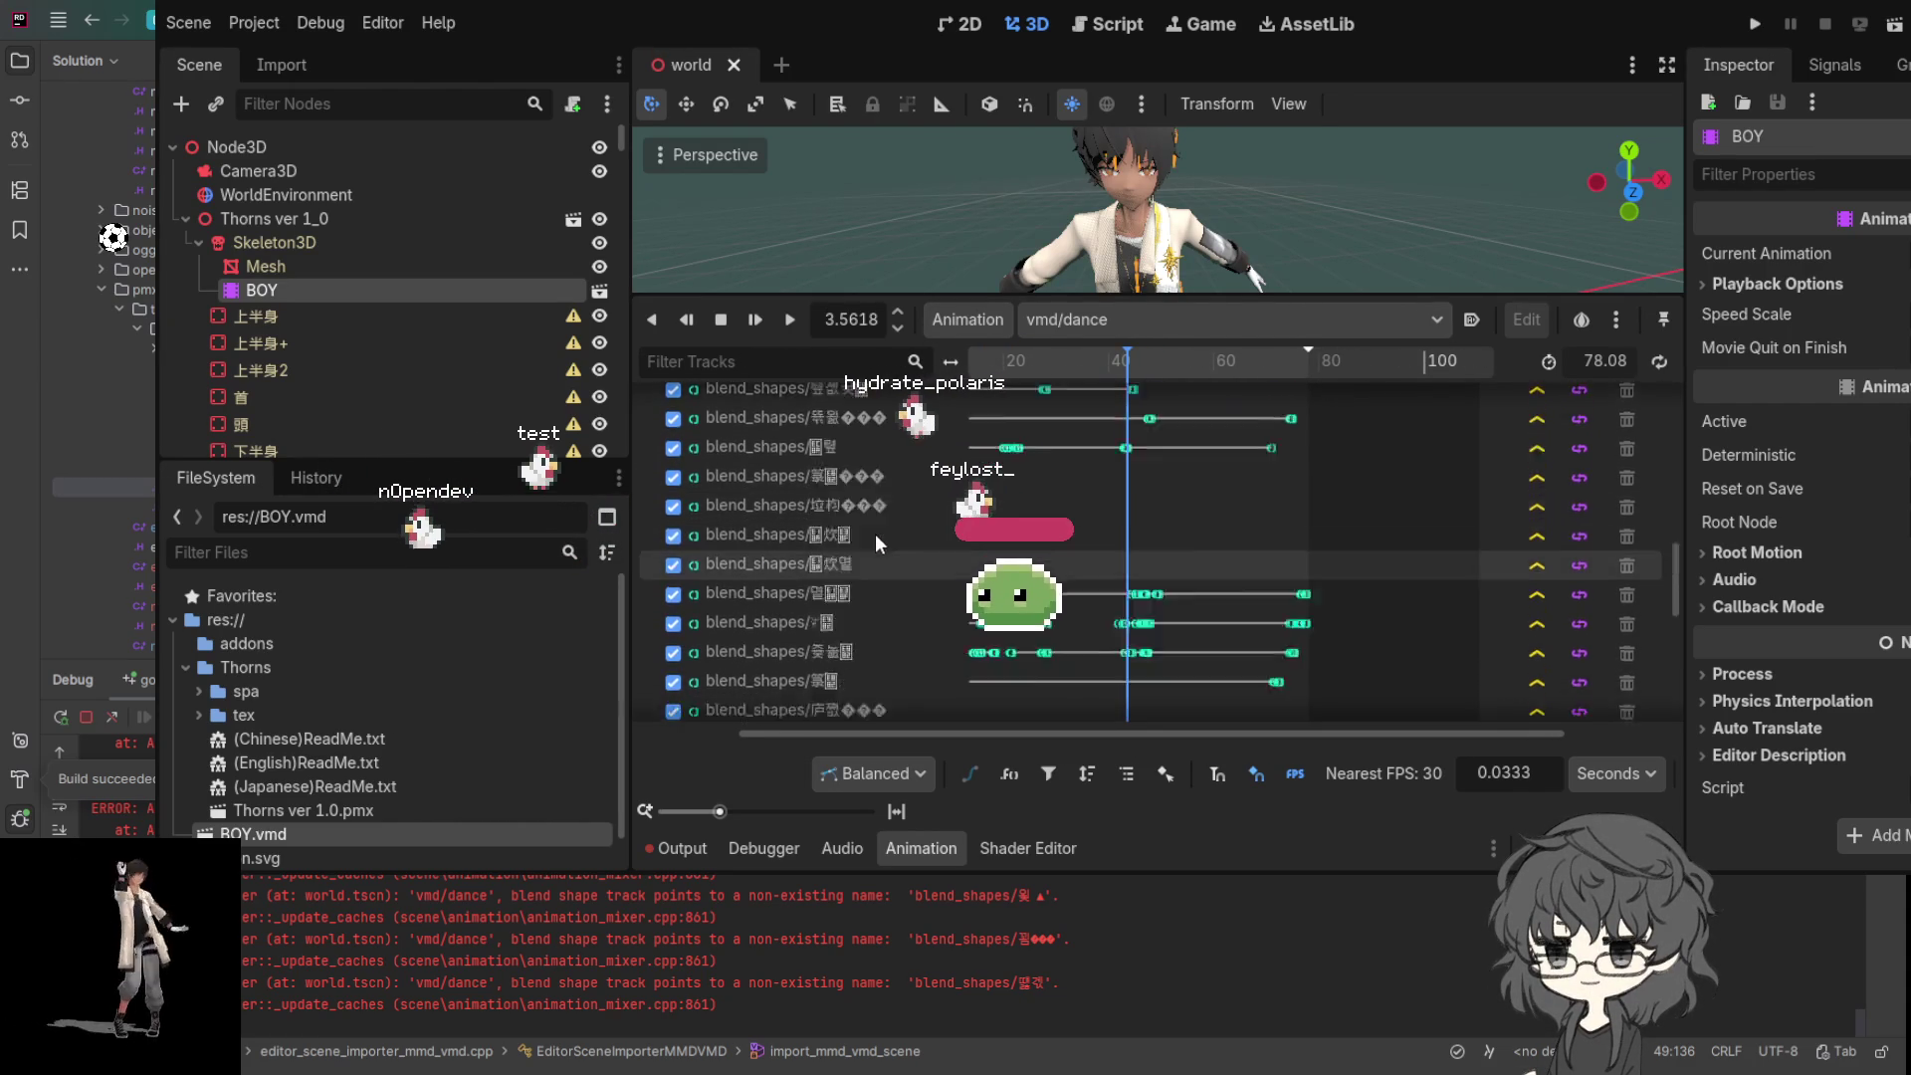
pyautogui.scroll(5, 876, 539)
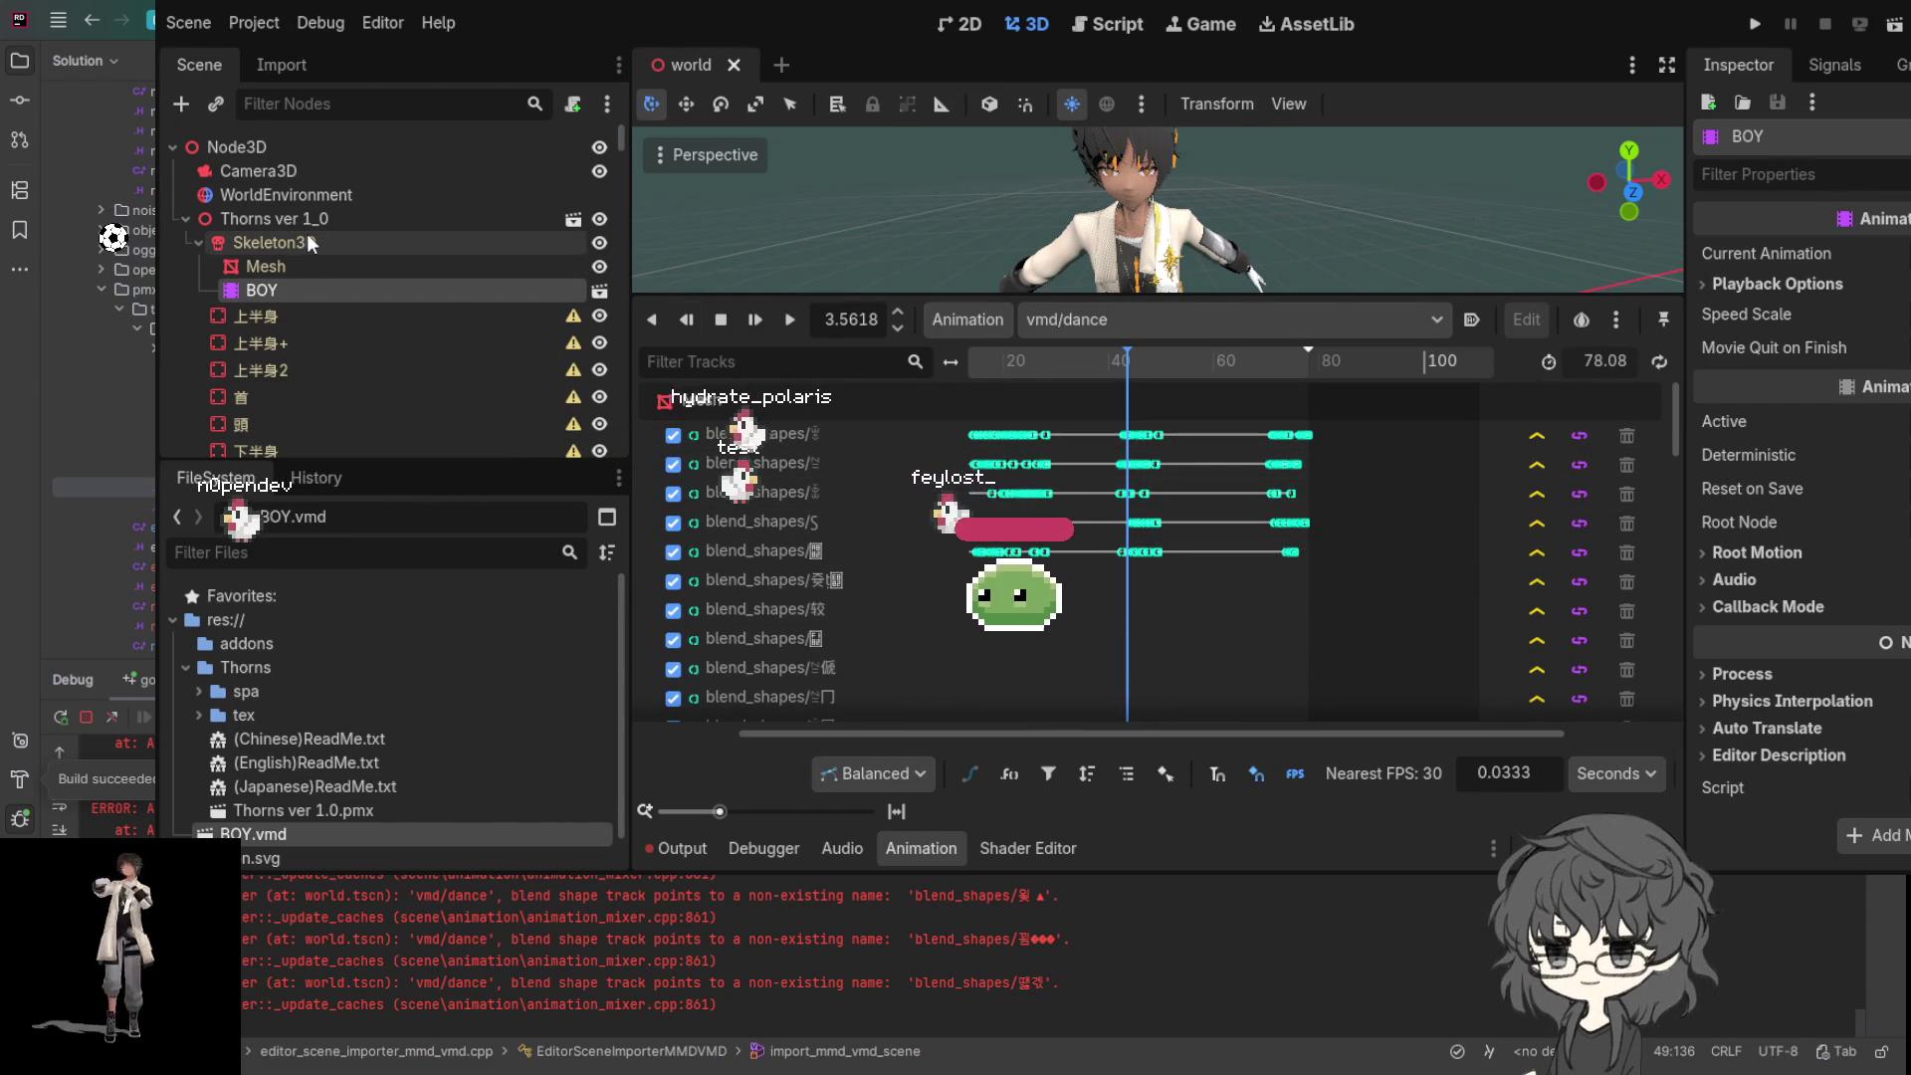
# - Select the Mesh node to show its Blend Shapes in the Inspector, and zoom the timeline
pyautogui.click(276, 266)
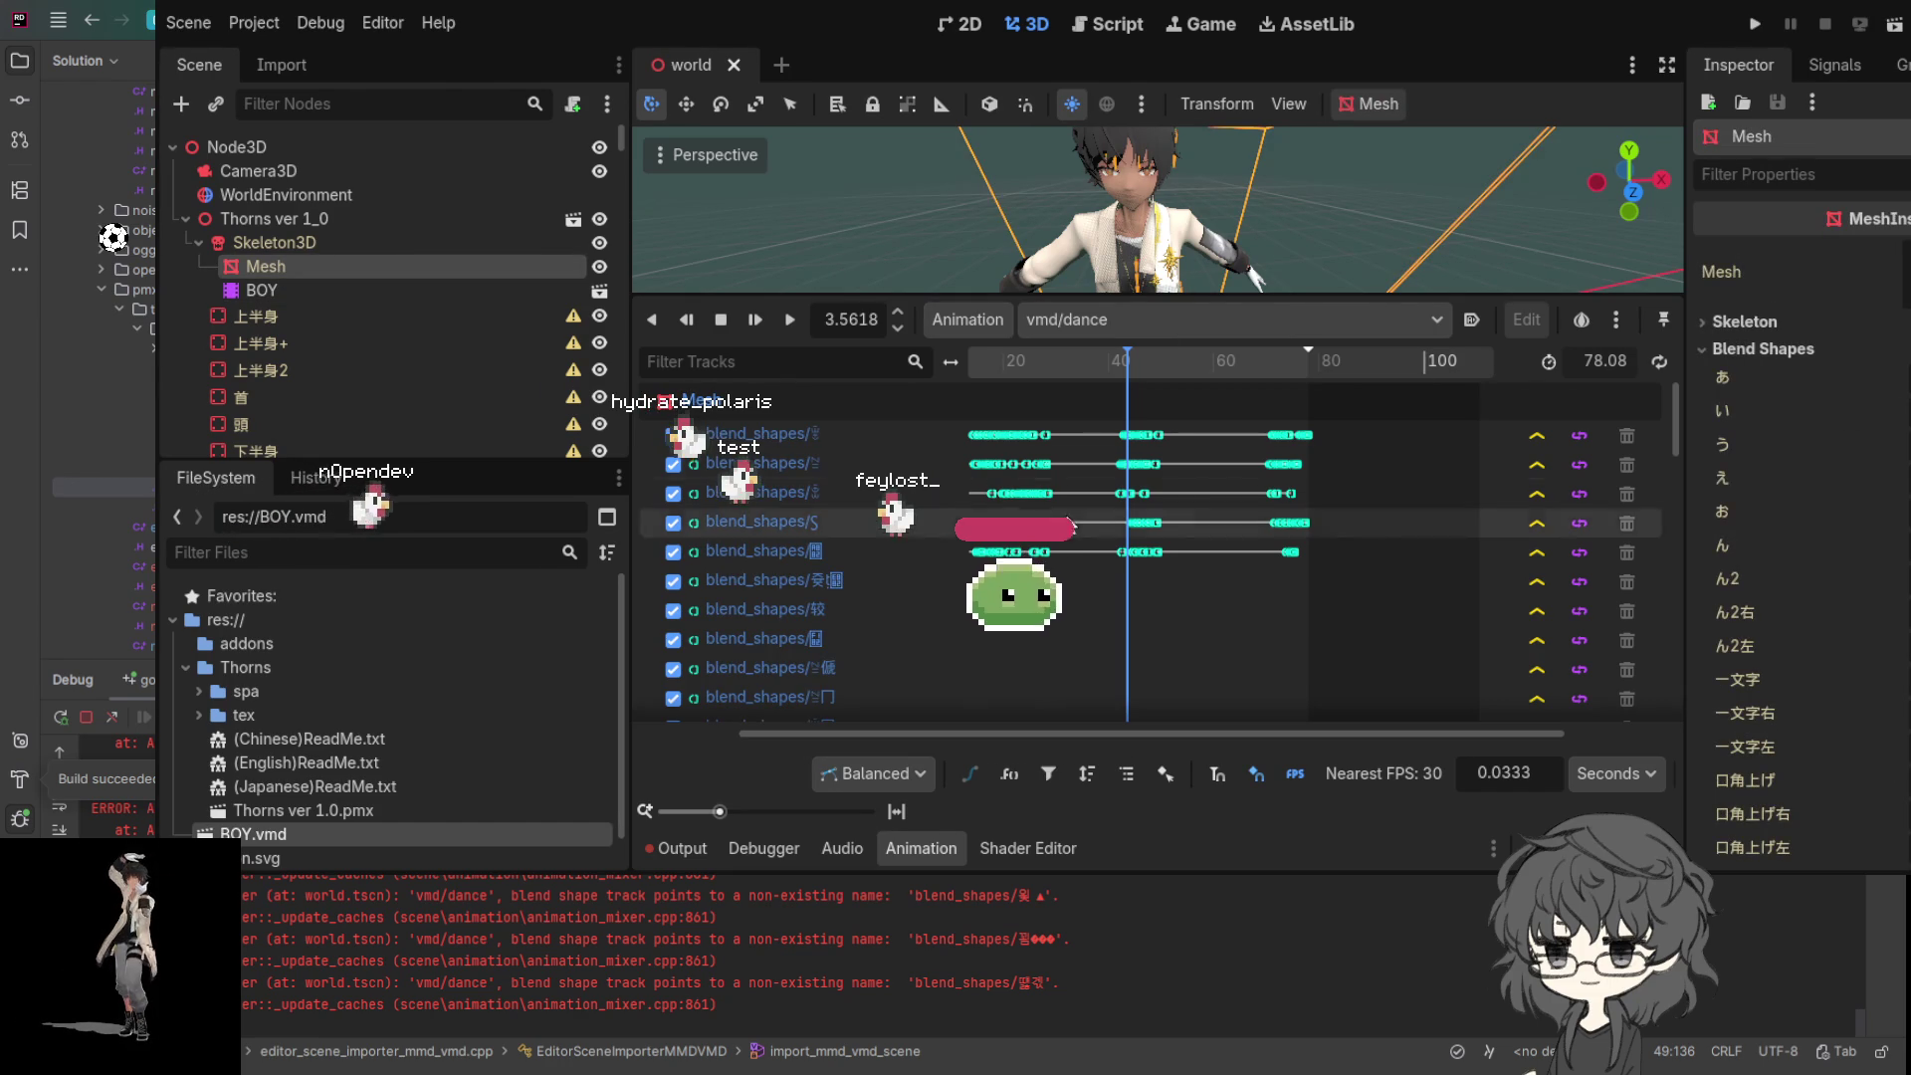
pyautogui.scroll(2, 822, 475)
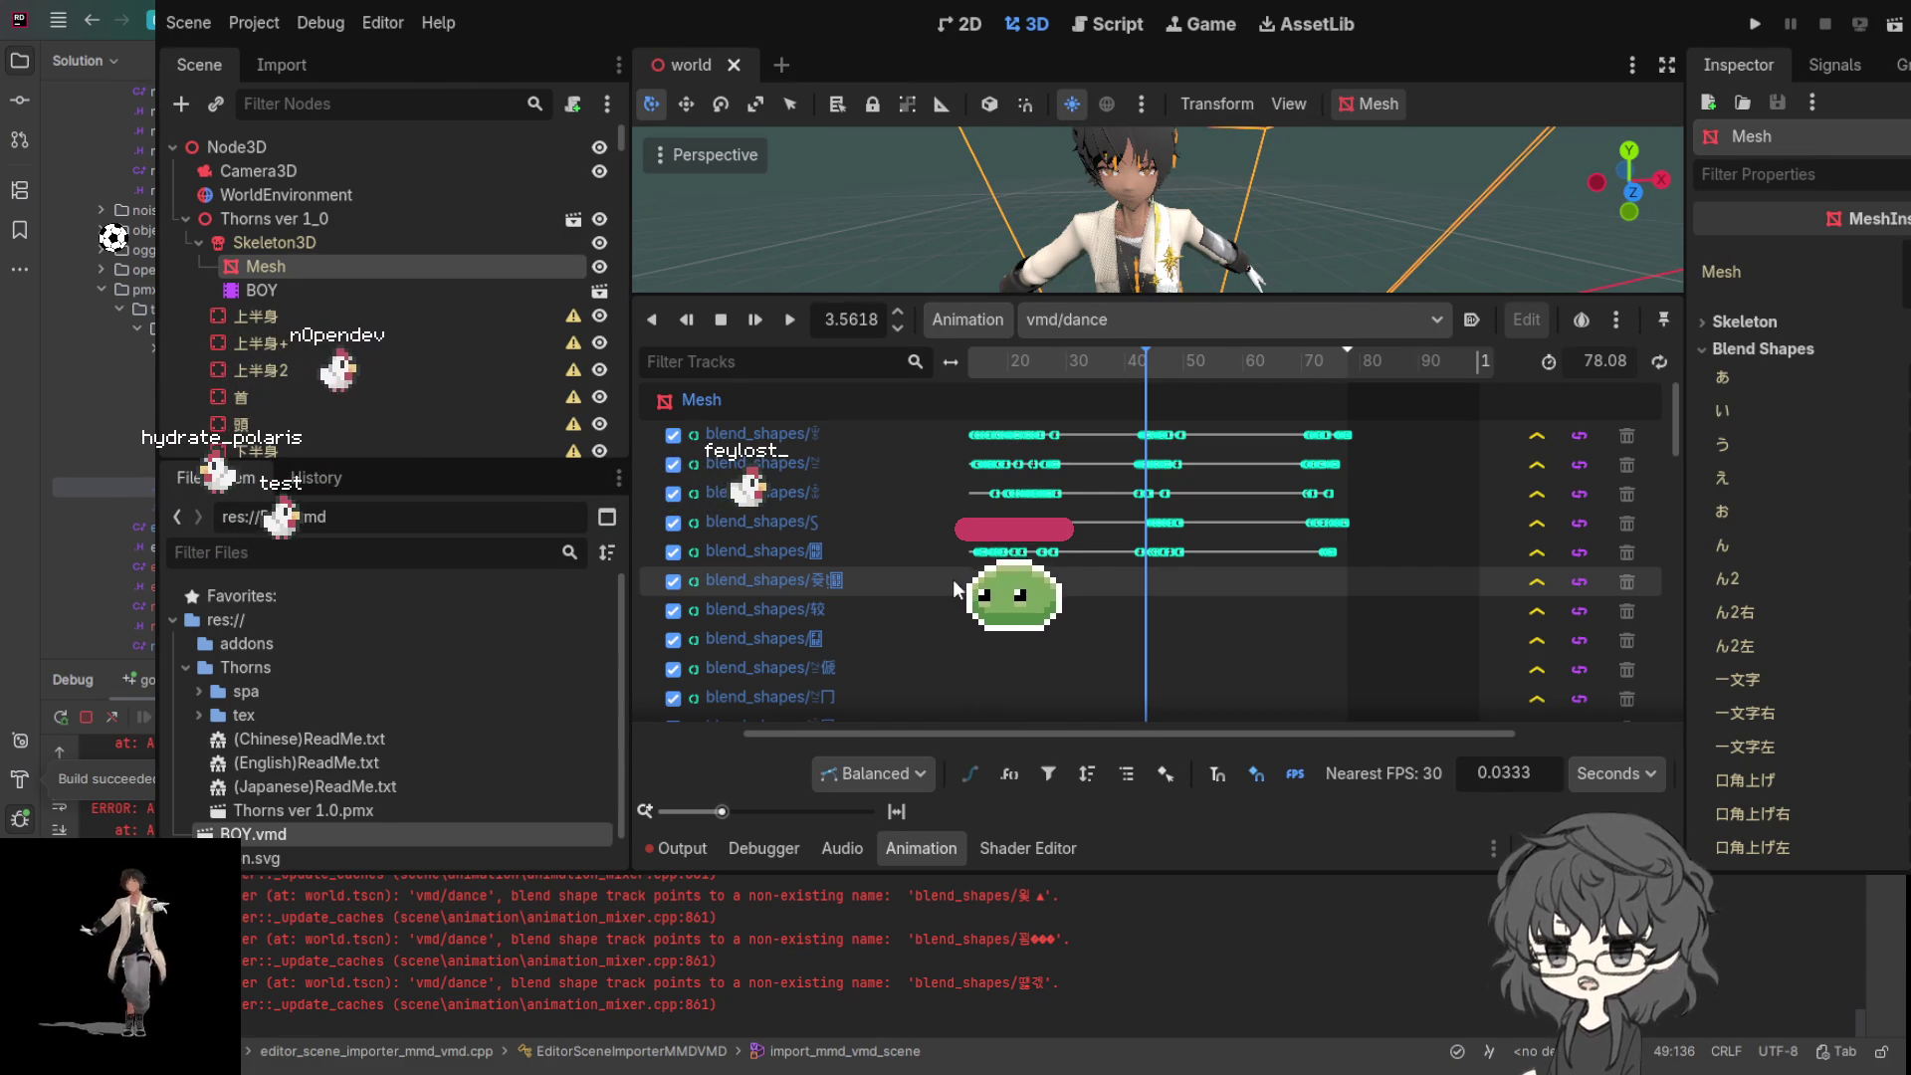
pyautogui.scroll(-3, 995, 582)
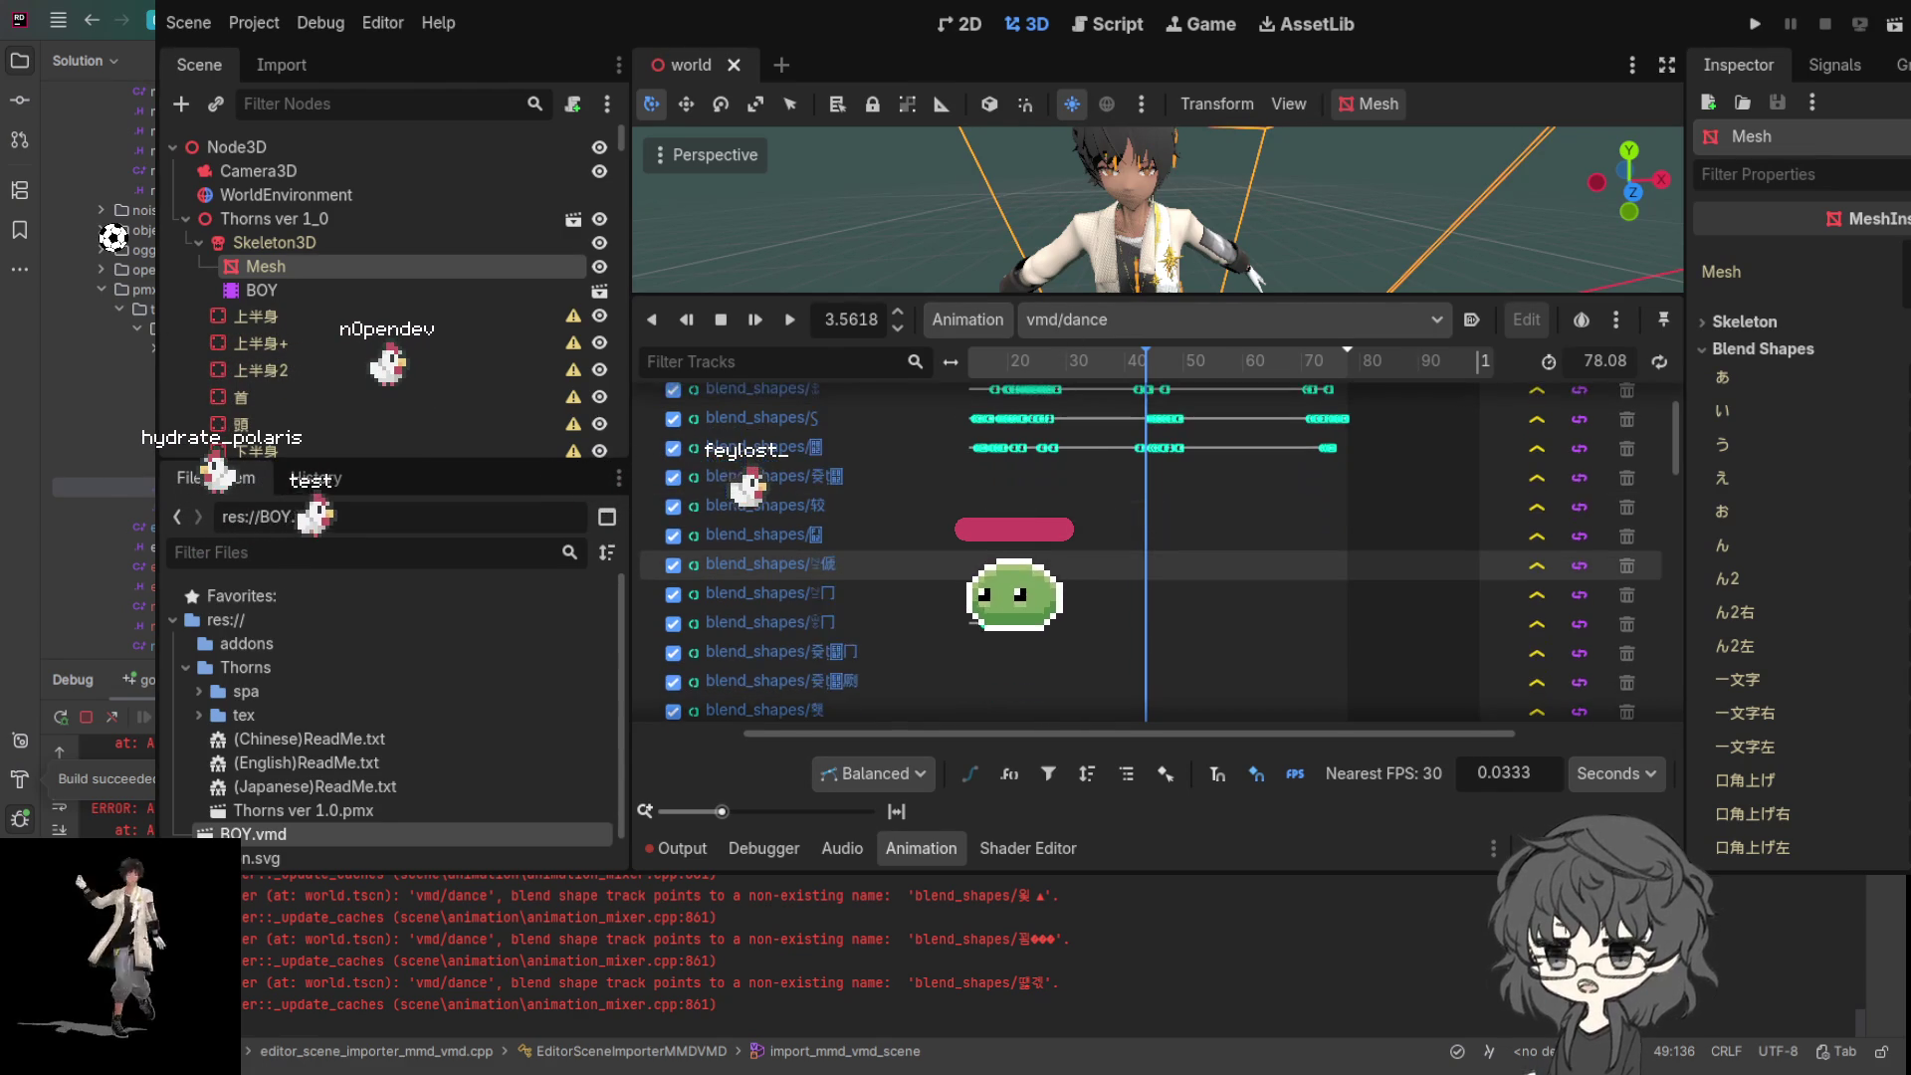
pyautogui.scroll(-4, 996, 557)
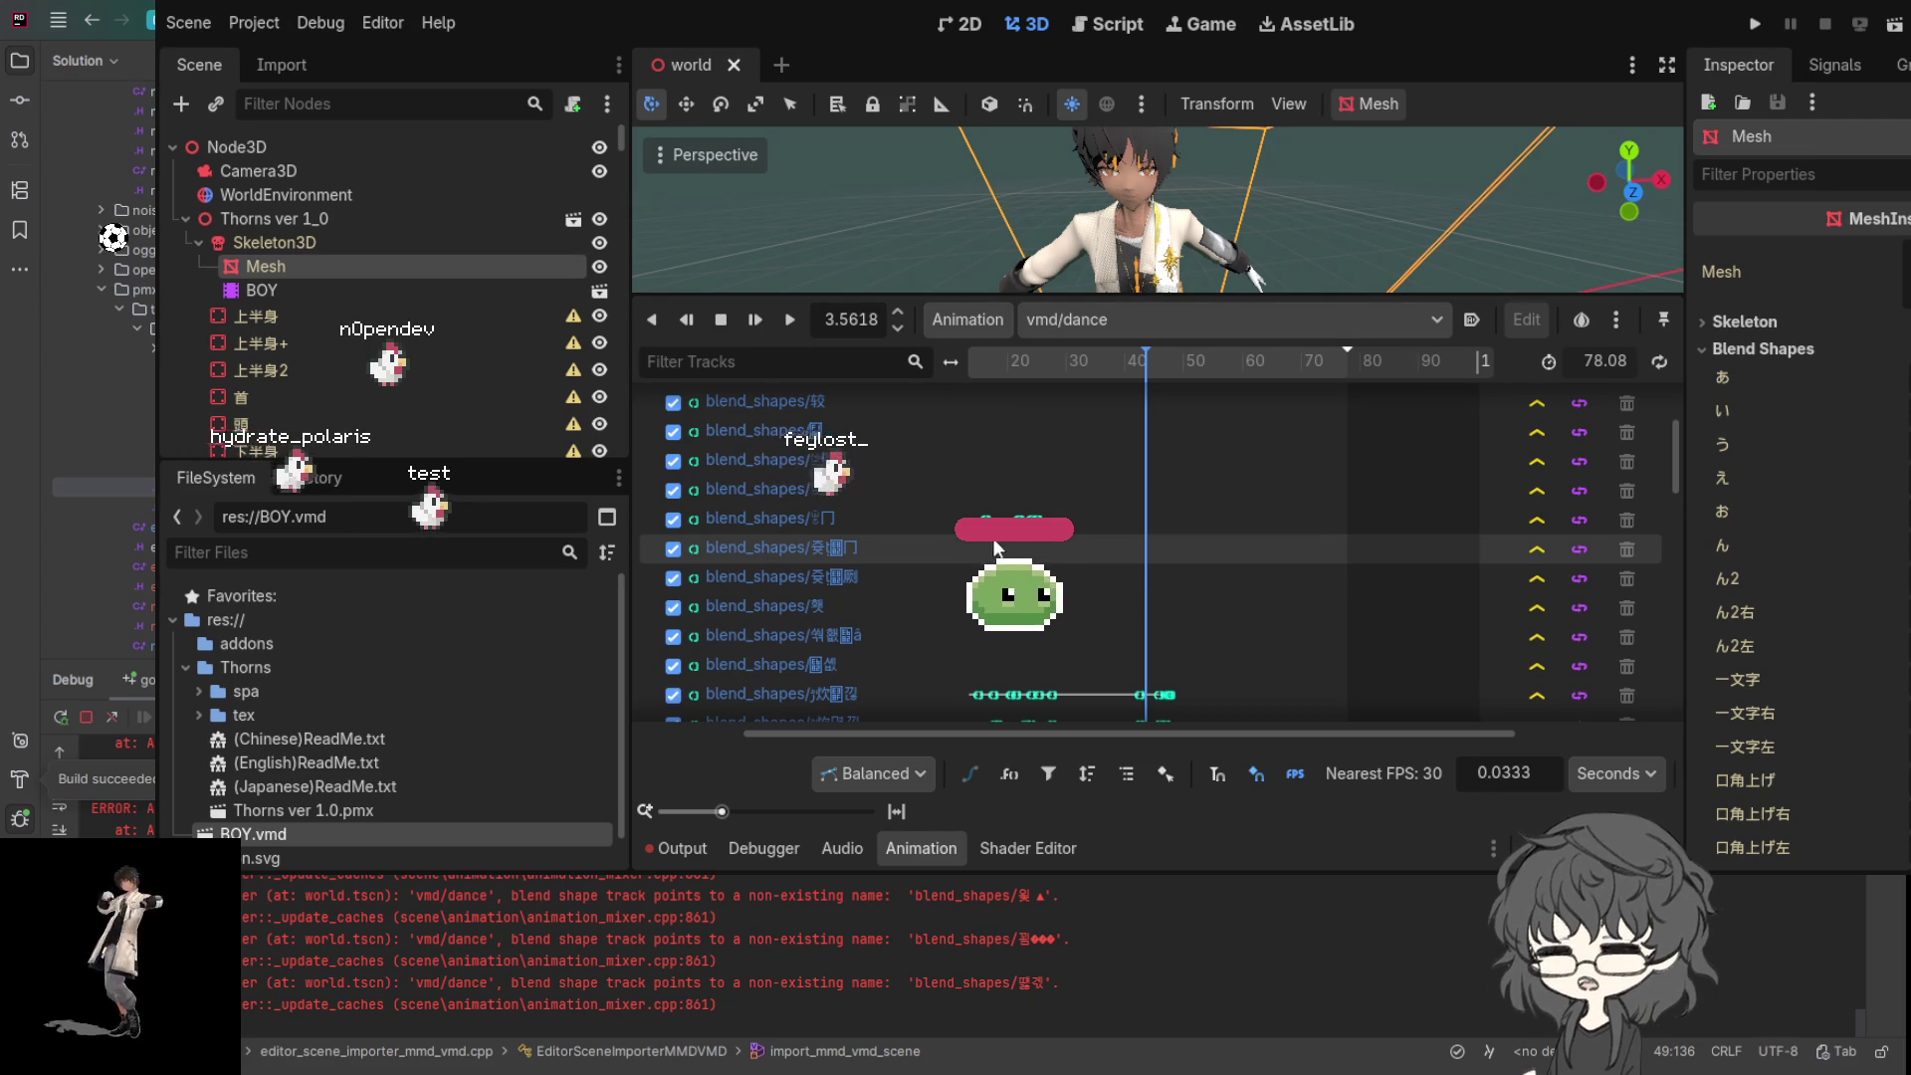
pyautogui.scroll(-5, 986, 547)
pyautogui.scroll(-8, 986, 545)
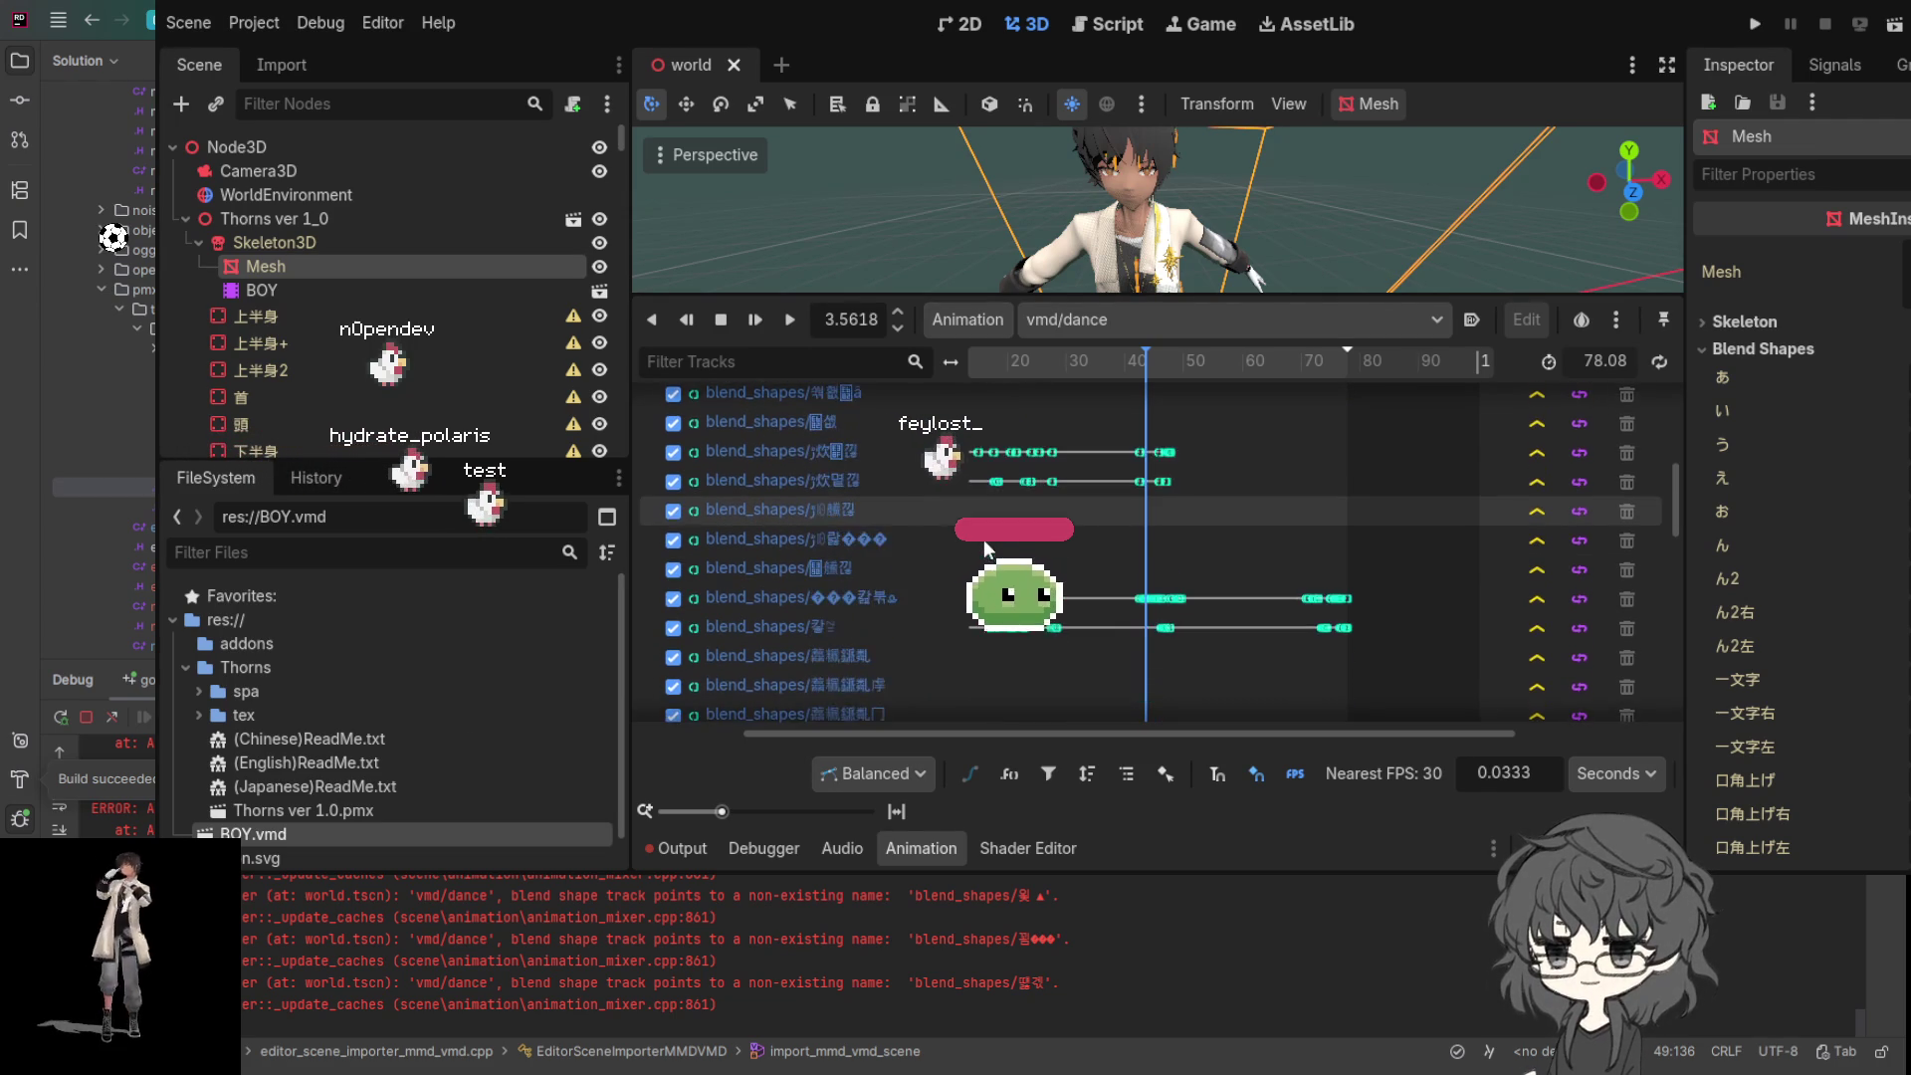
pyautogui.scroll(-8, 986, 547)
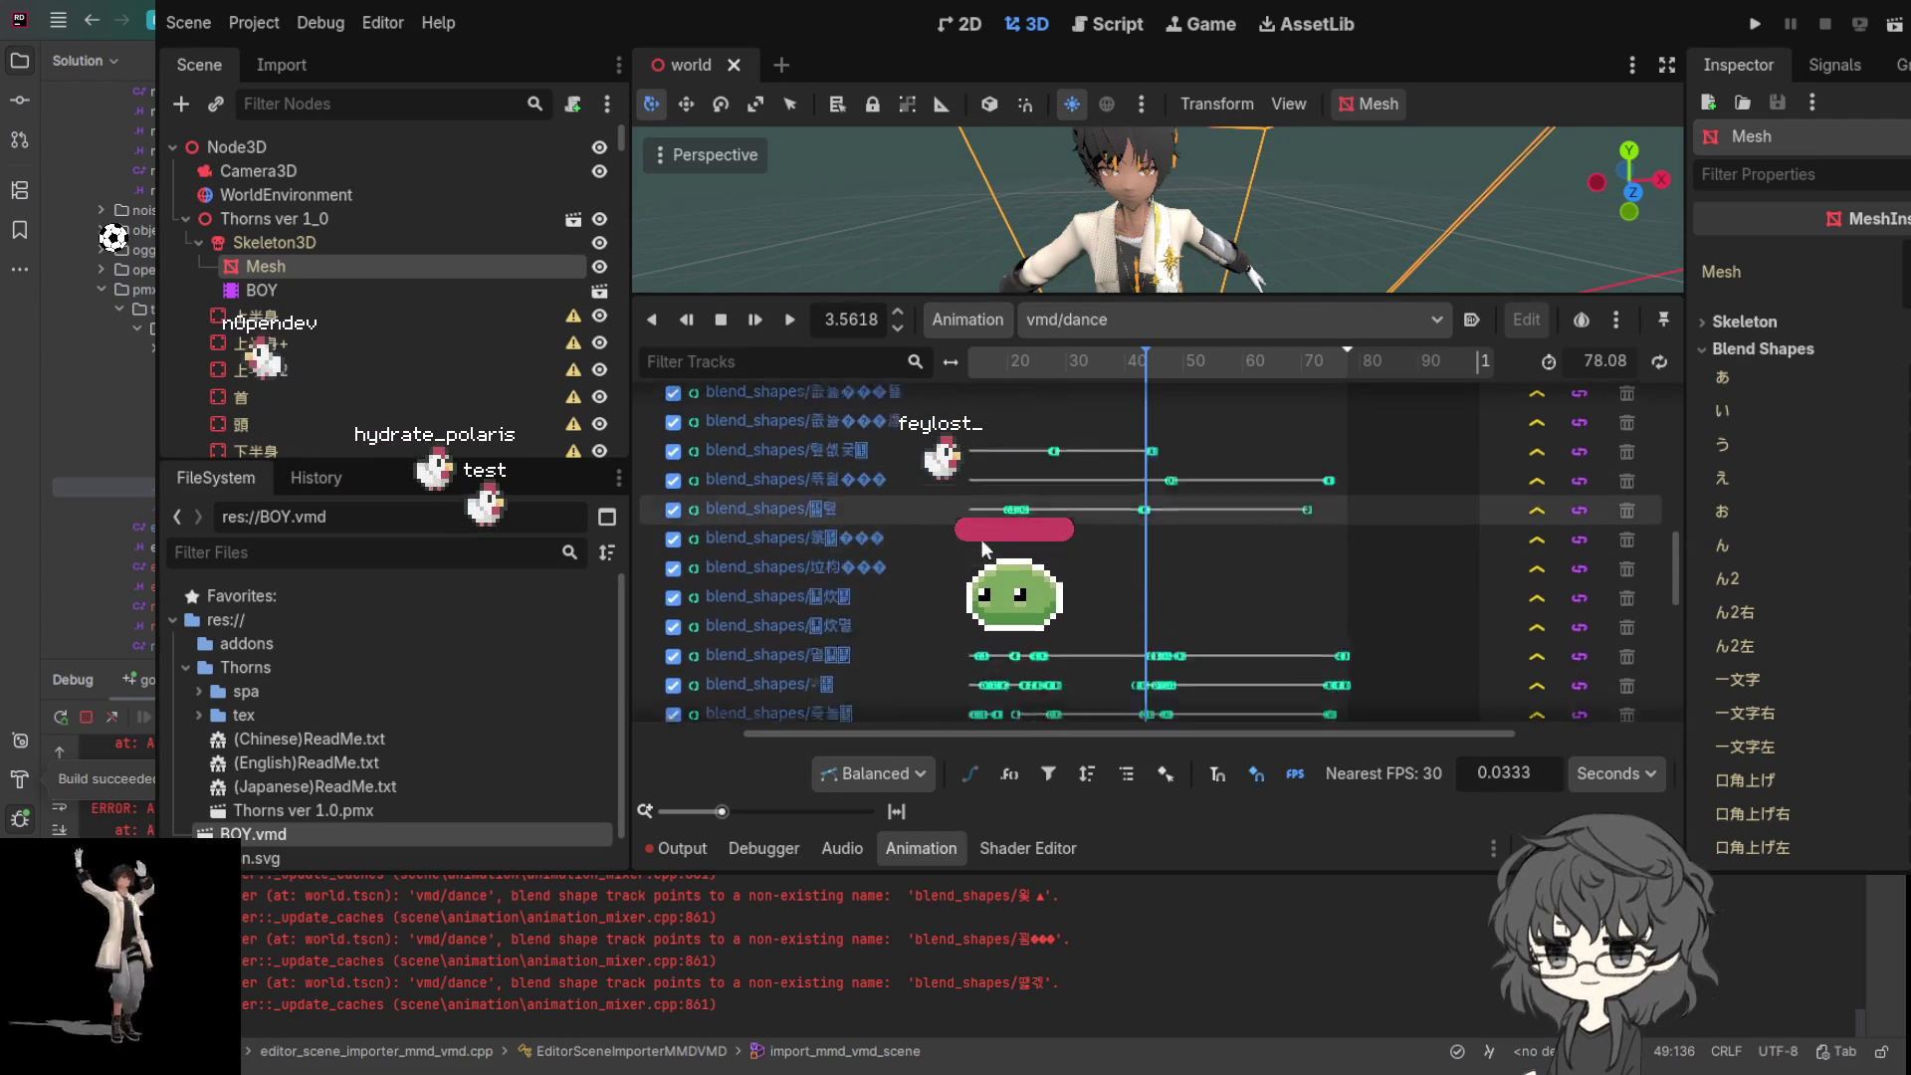
pyautogui.scroll(20, 1125, 486)
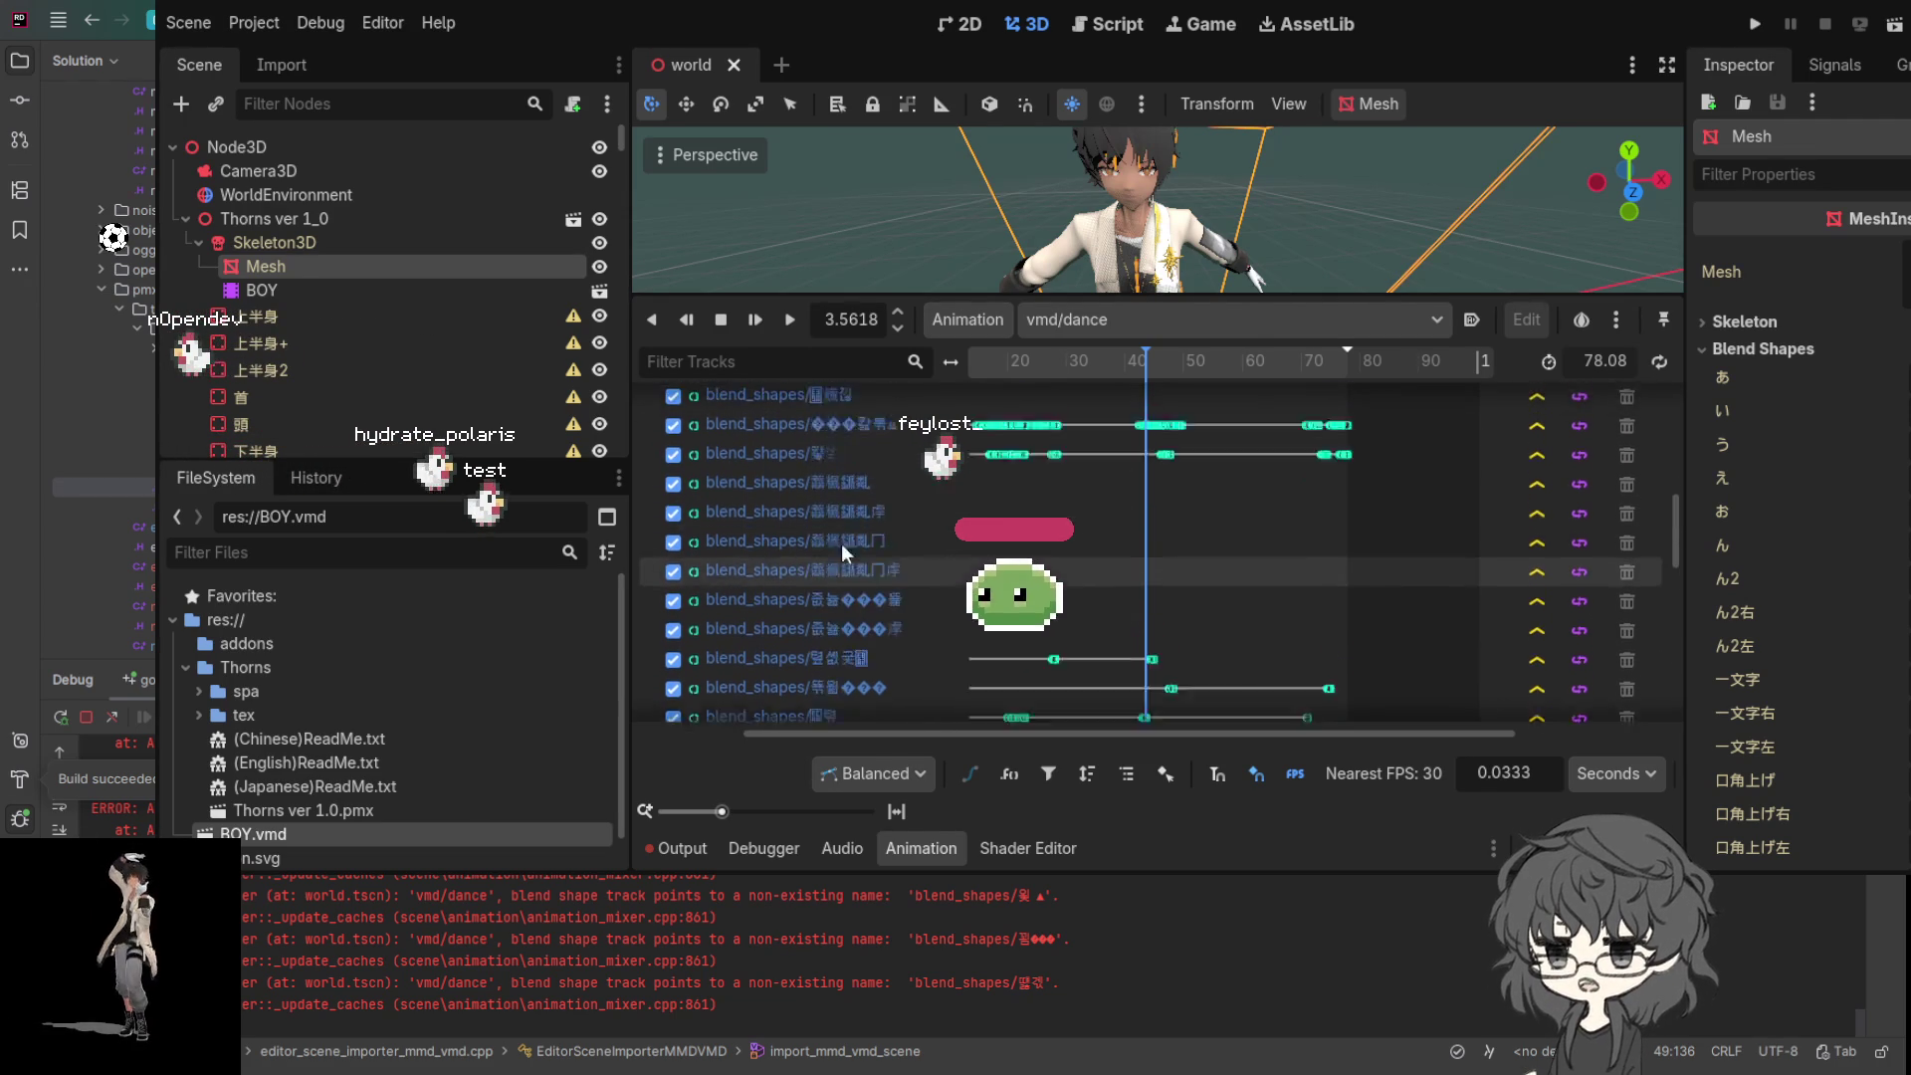
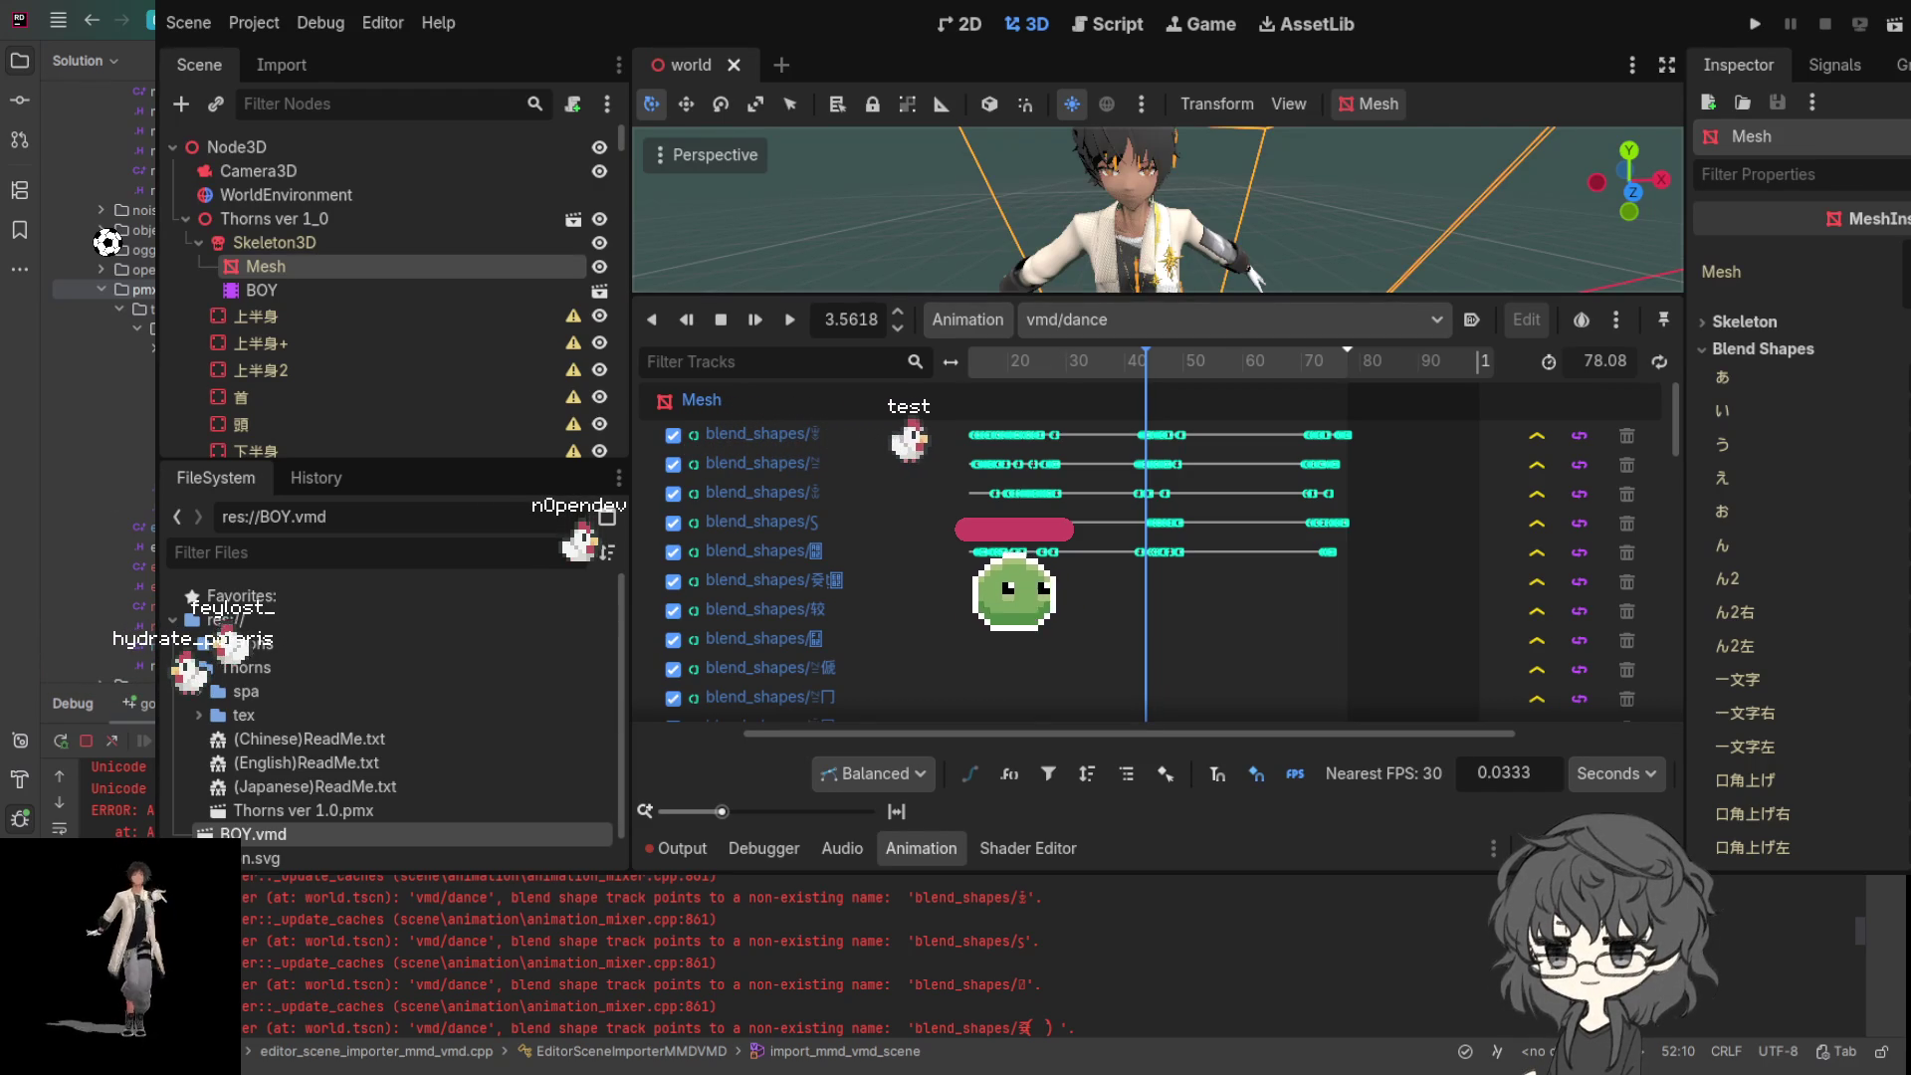
# - Browse the pmx source folder, then rebuild and relaunch the Godot editor under the Rider debugger
pyautogui.click(153, 352)
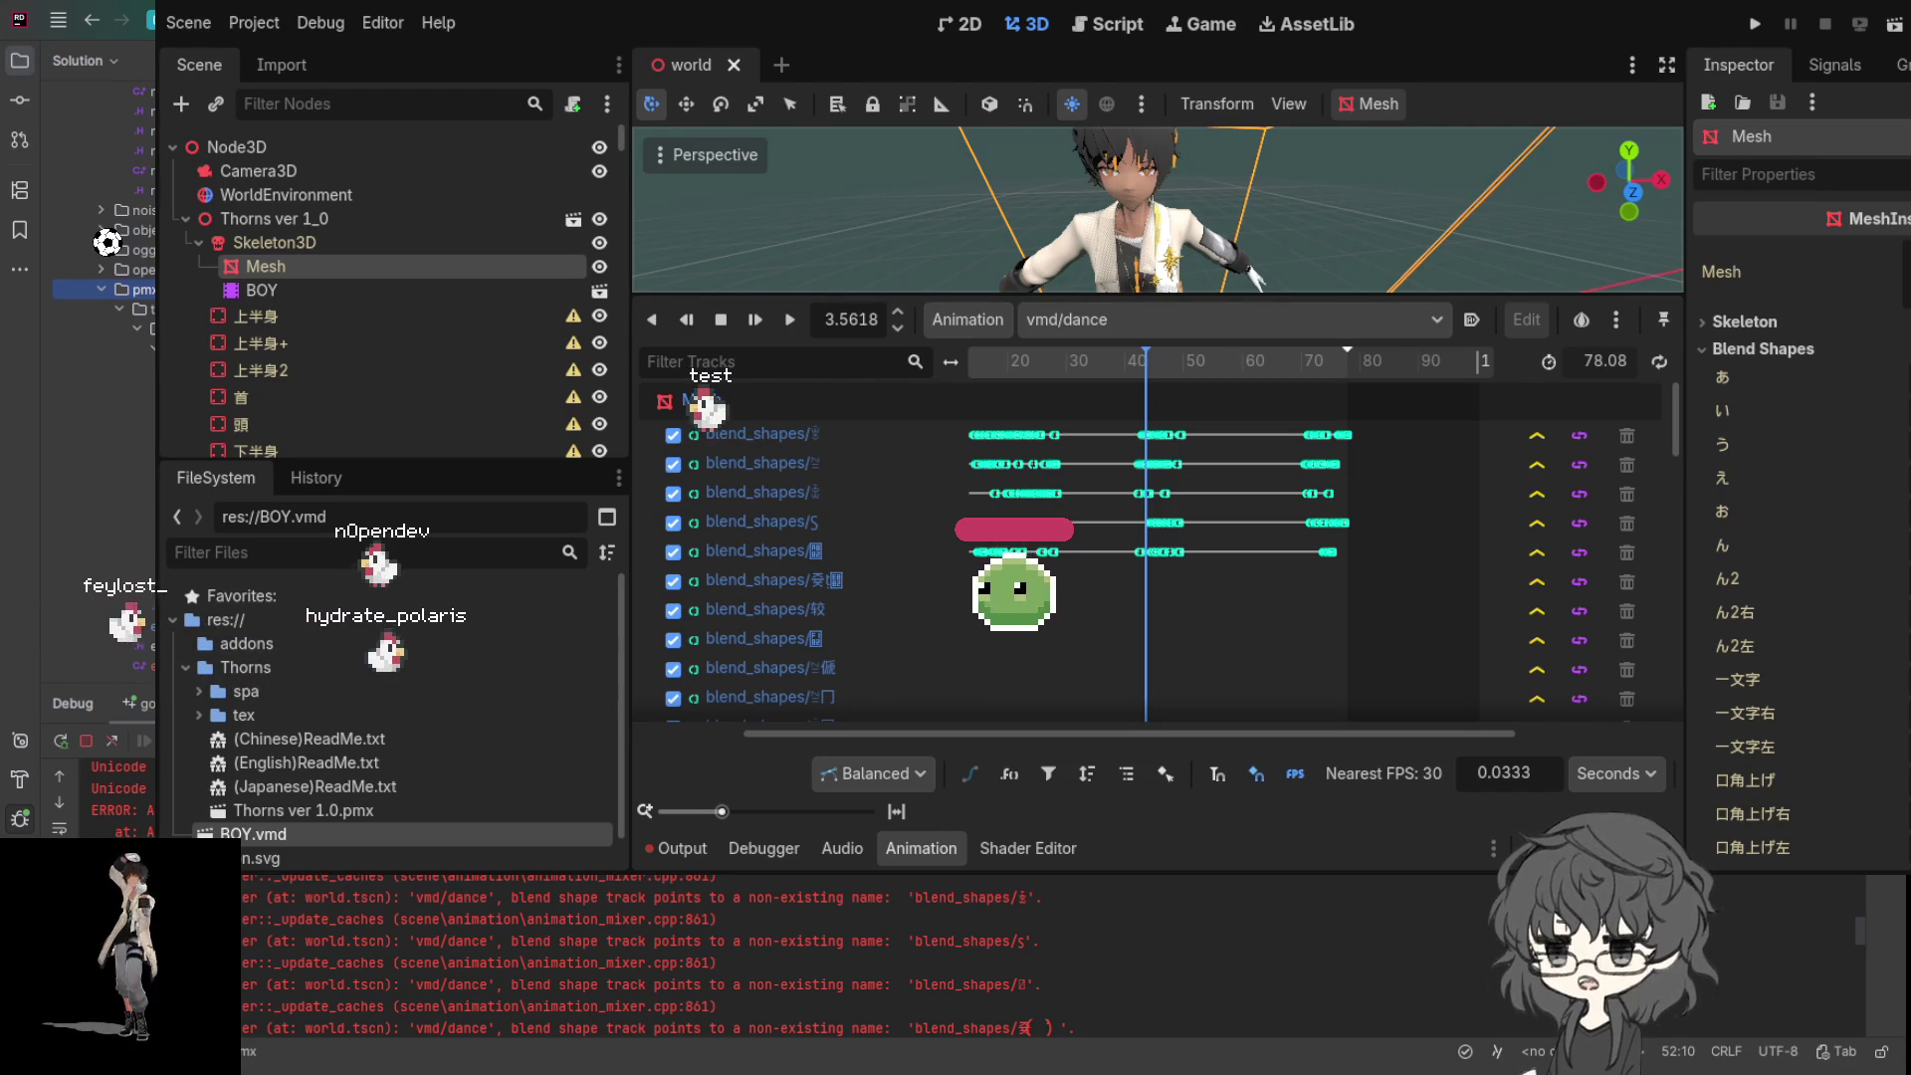
pyautogui.scroll(-2, 106, 242)
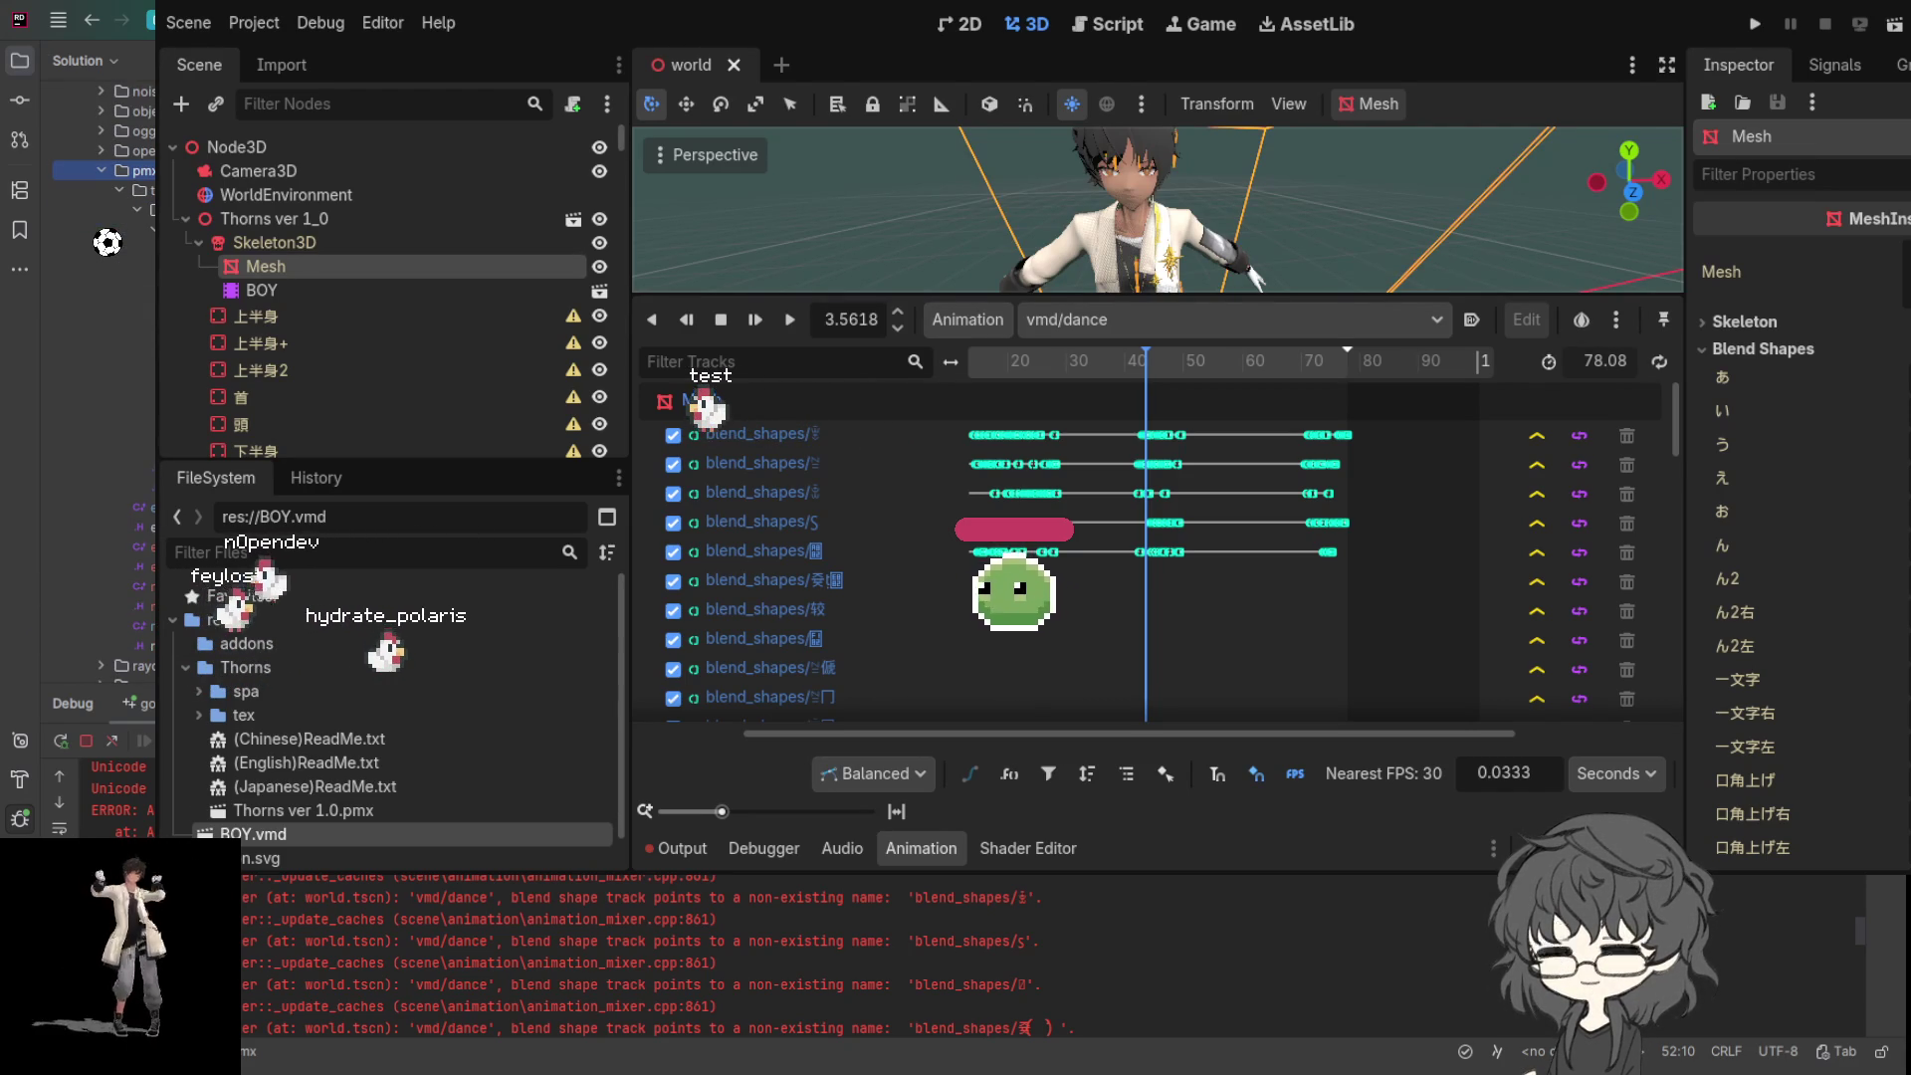
pyautogui.scroll(2, 106, 242)
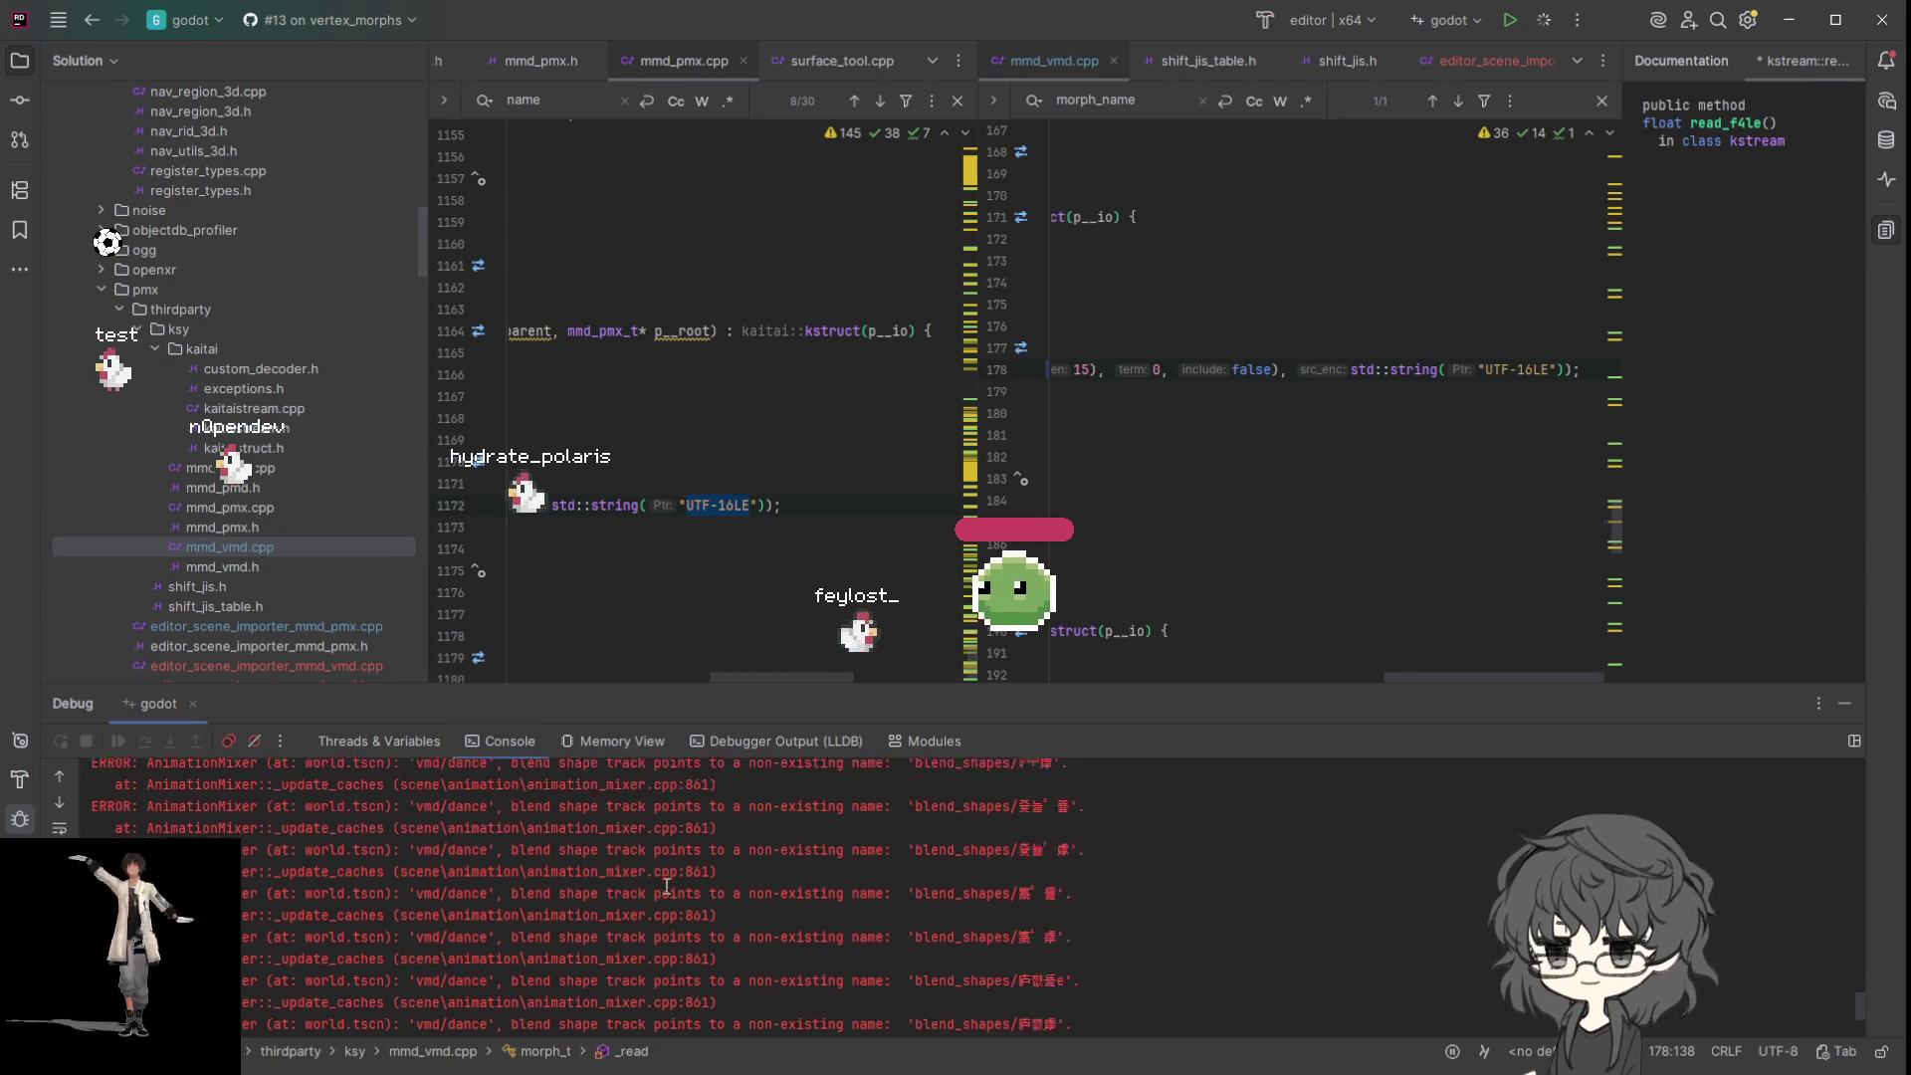
pyautogui.press('F5')
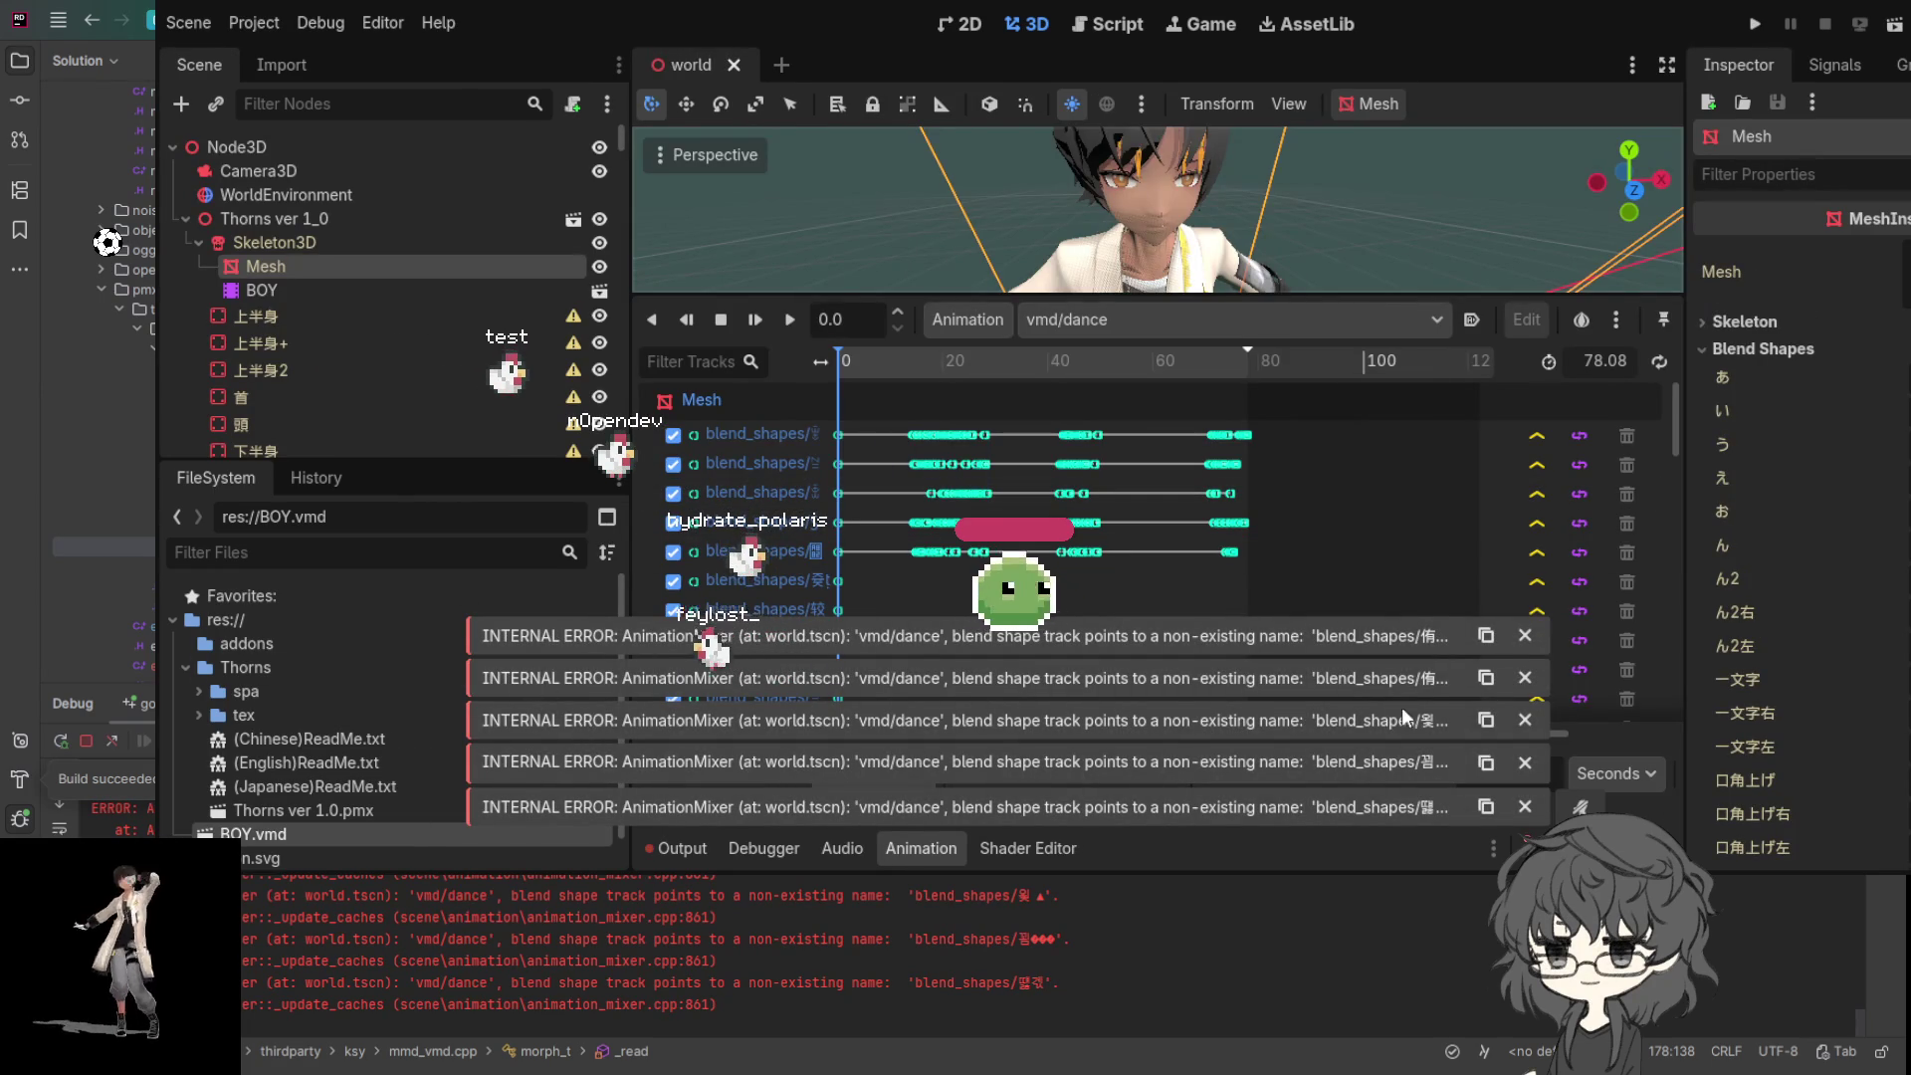
# - Dismiss the five error notifications in the Godot editor
pyautogui.click(1525, 639)
pyautogui.click(1524, 678)
pyautogui.click(1525, 719)
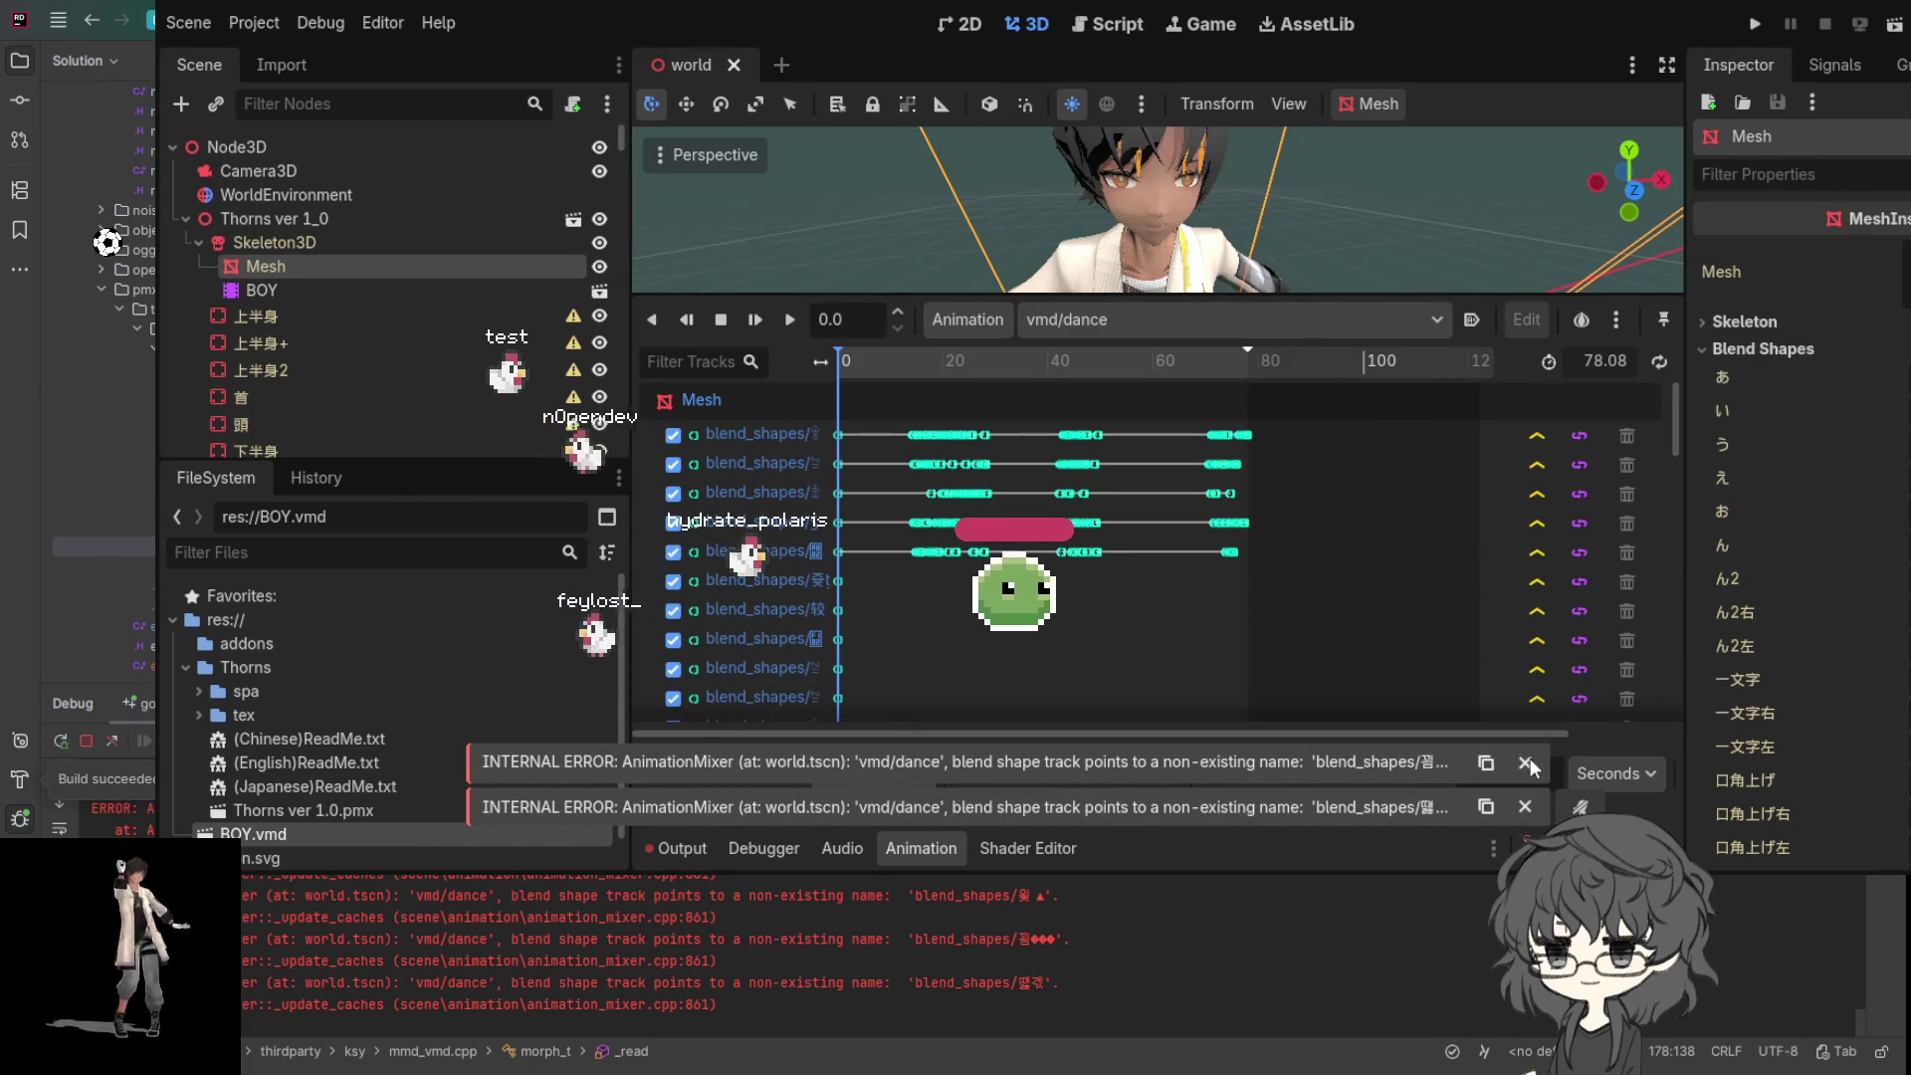
pyautogui.click(1525, 762)
pyautogui.click(1525, 806)
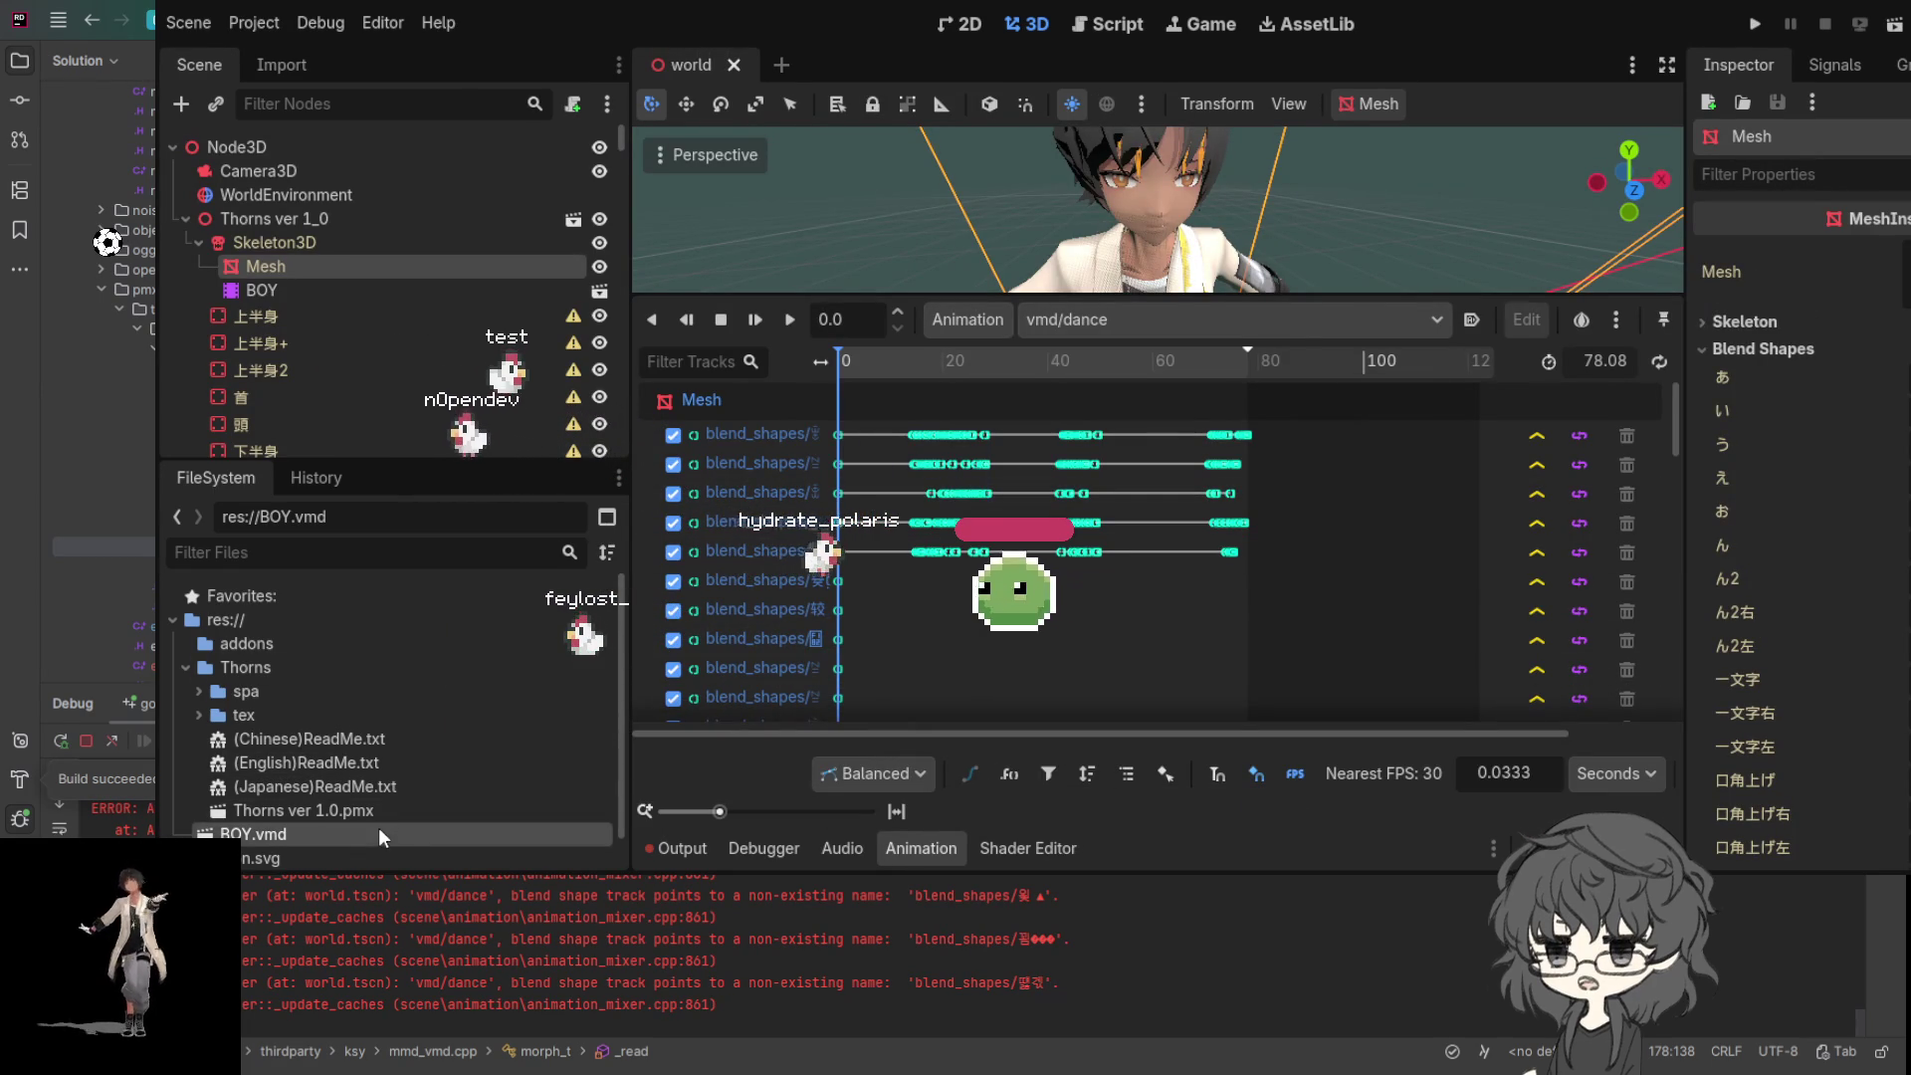
pyautogui.scroll(-1, 416, 726)
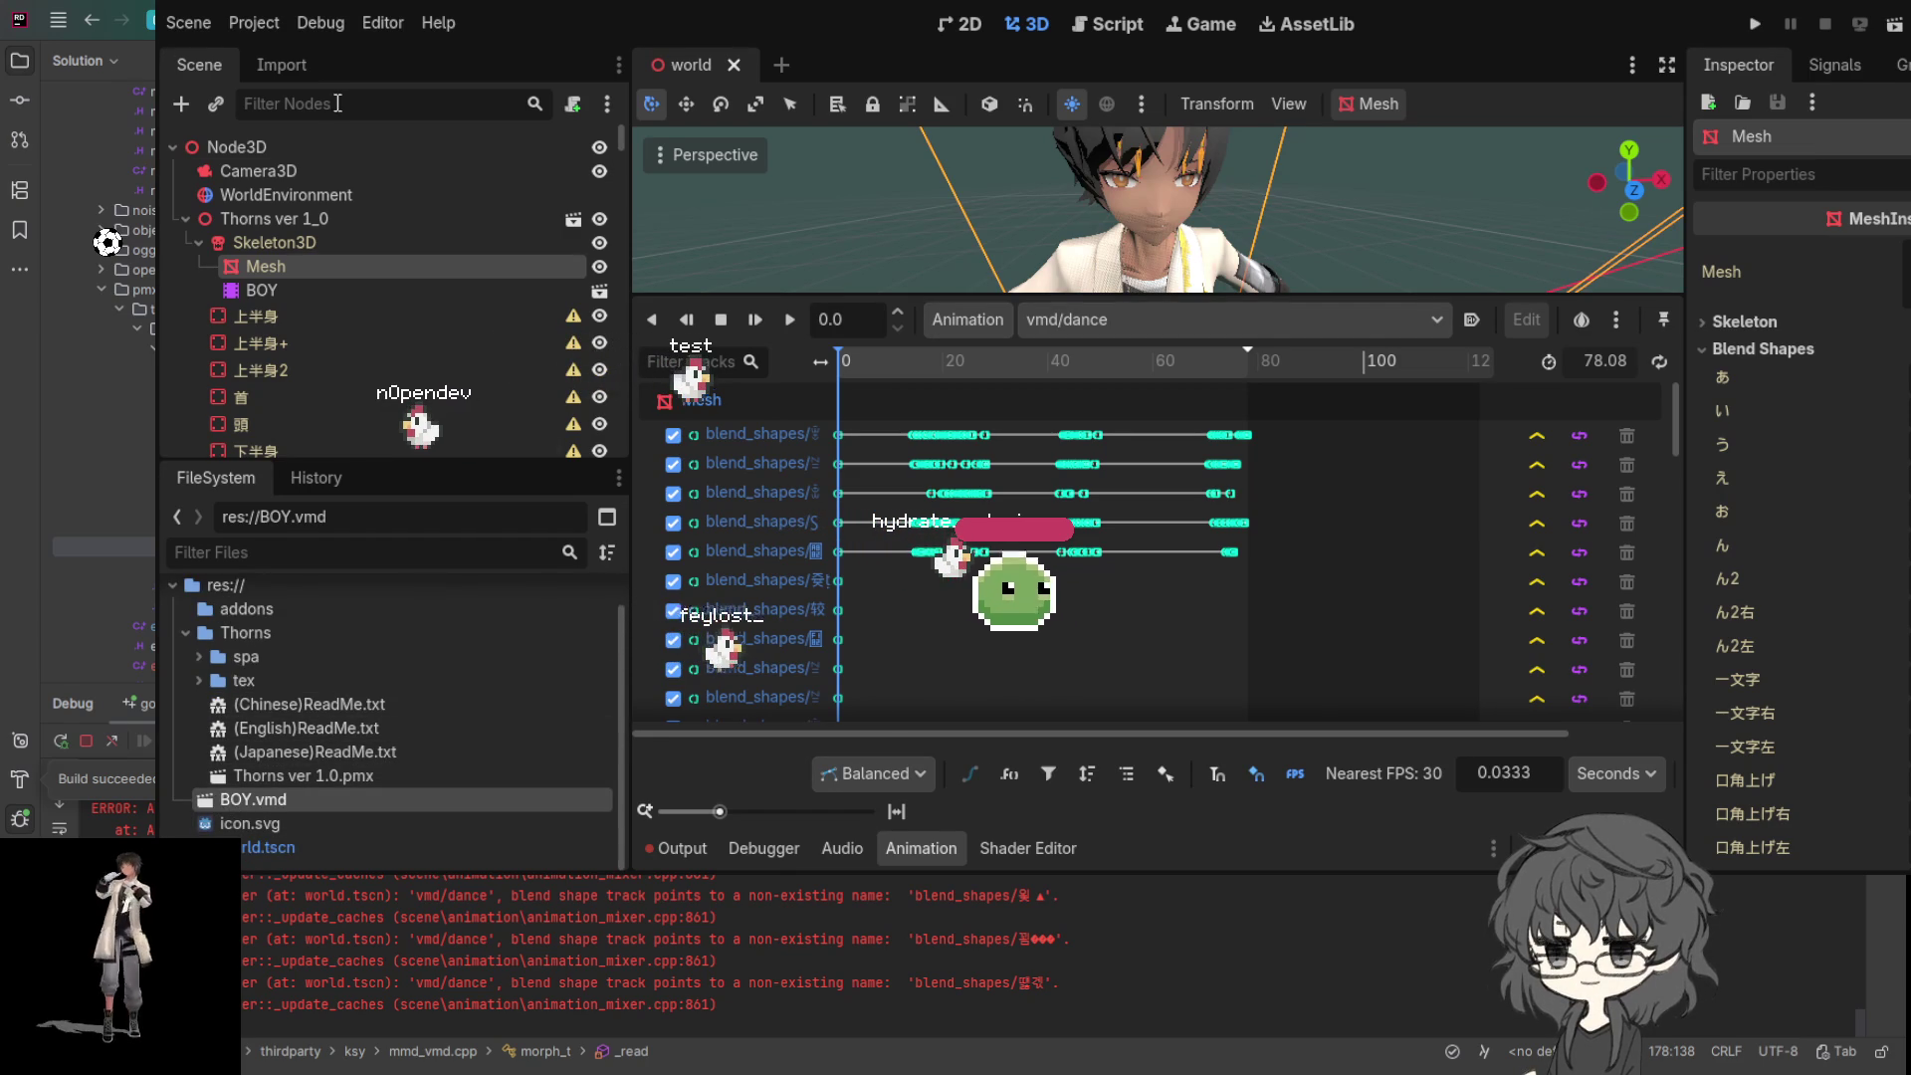
# - Reimport BOY.vmd from the Import dock, then reselect the BOY node in the scene tree
pyautogui.click(280, 67)
pyautogui.click(255, 753)
pyautogui.click(257, 799)
pyautogui.click(493, 432)
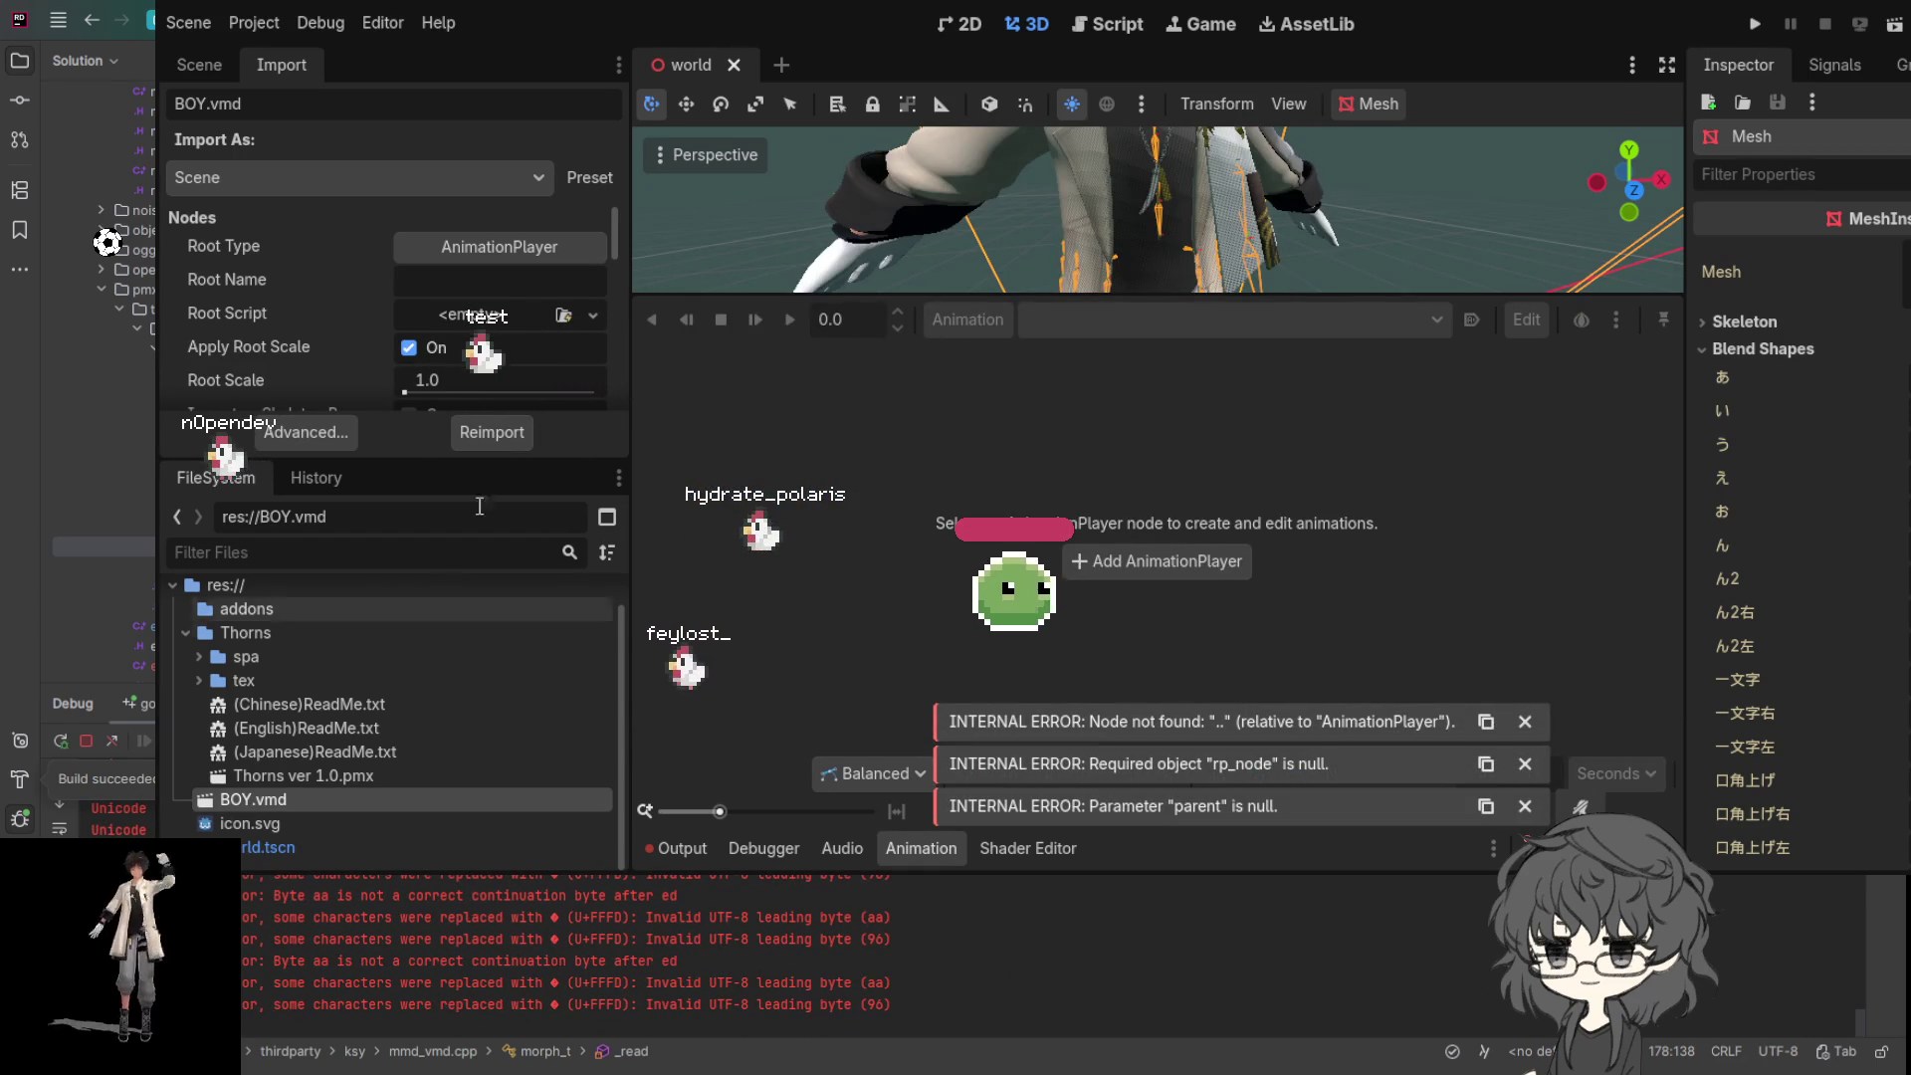
pyautogui.click(195, 63)
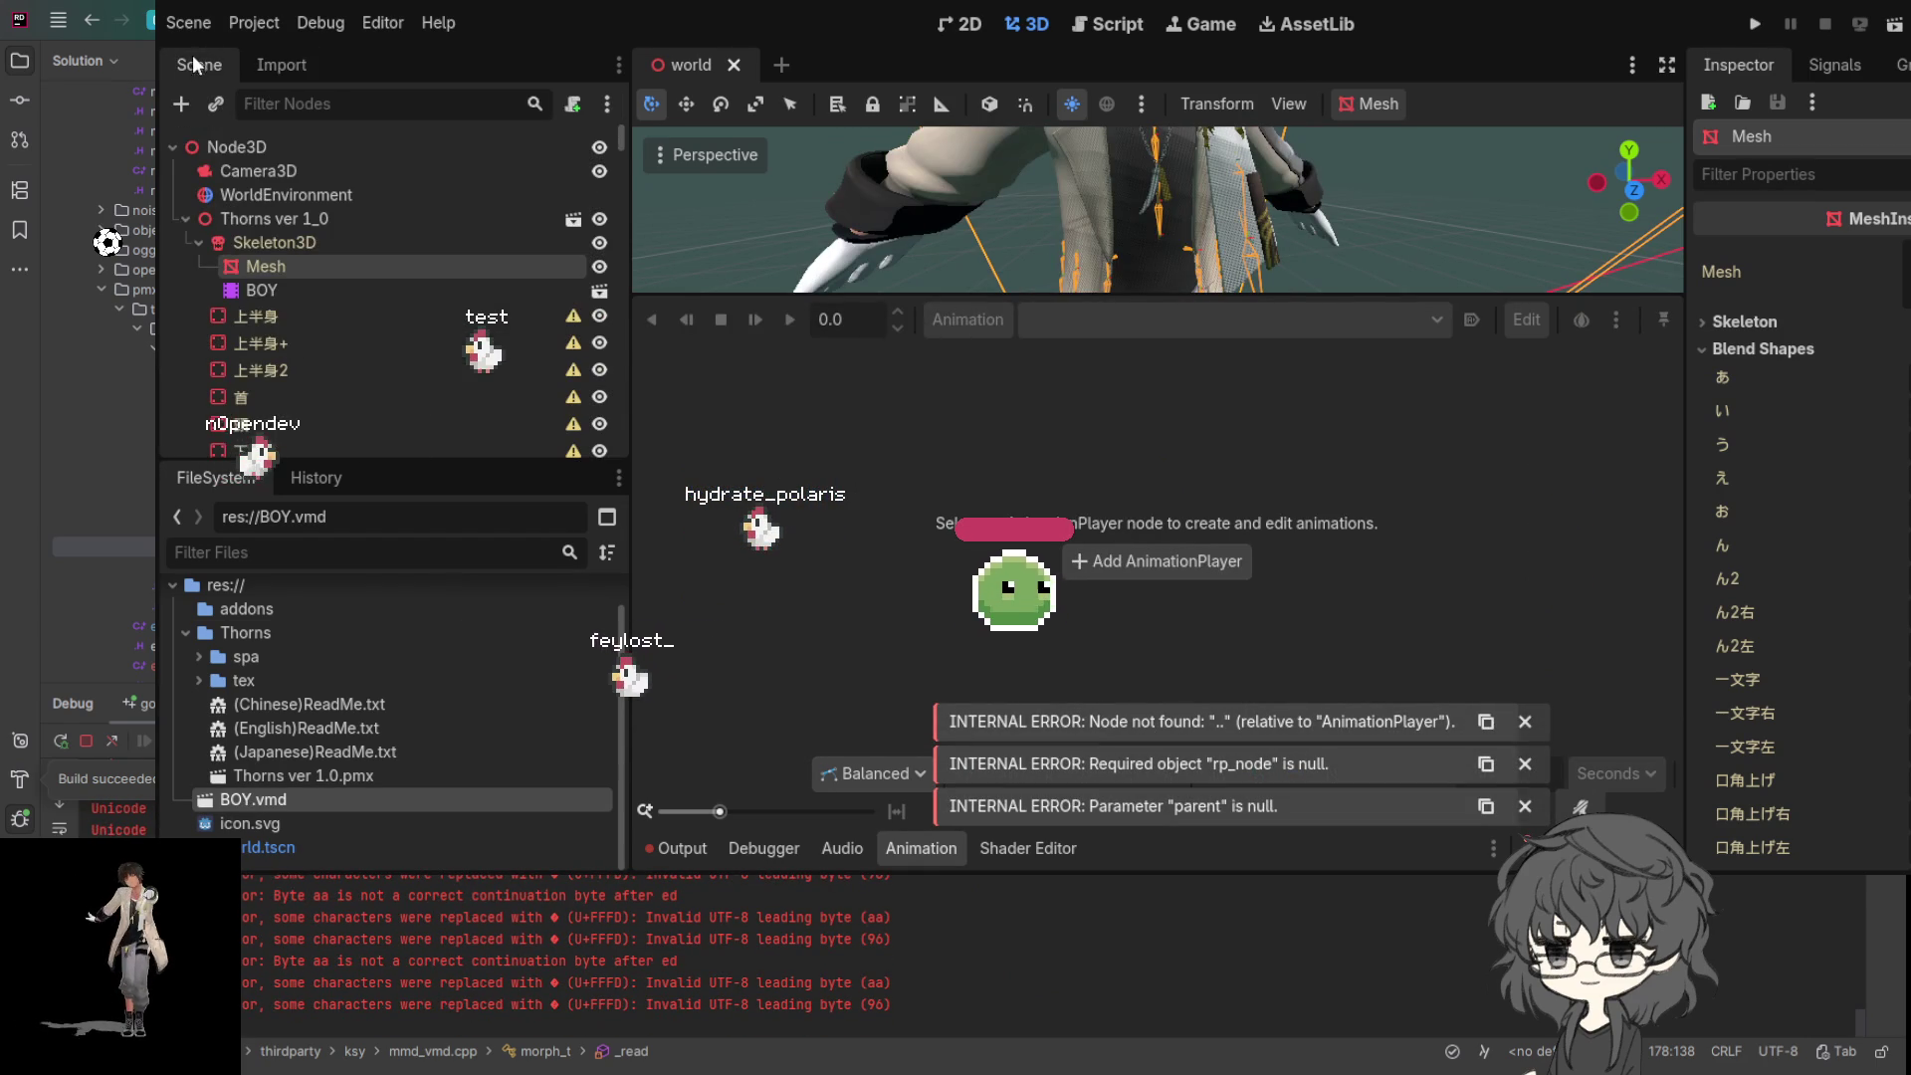
pyautogui.click(274, 289)
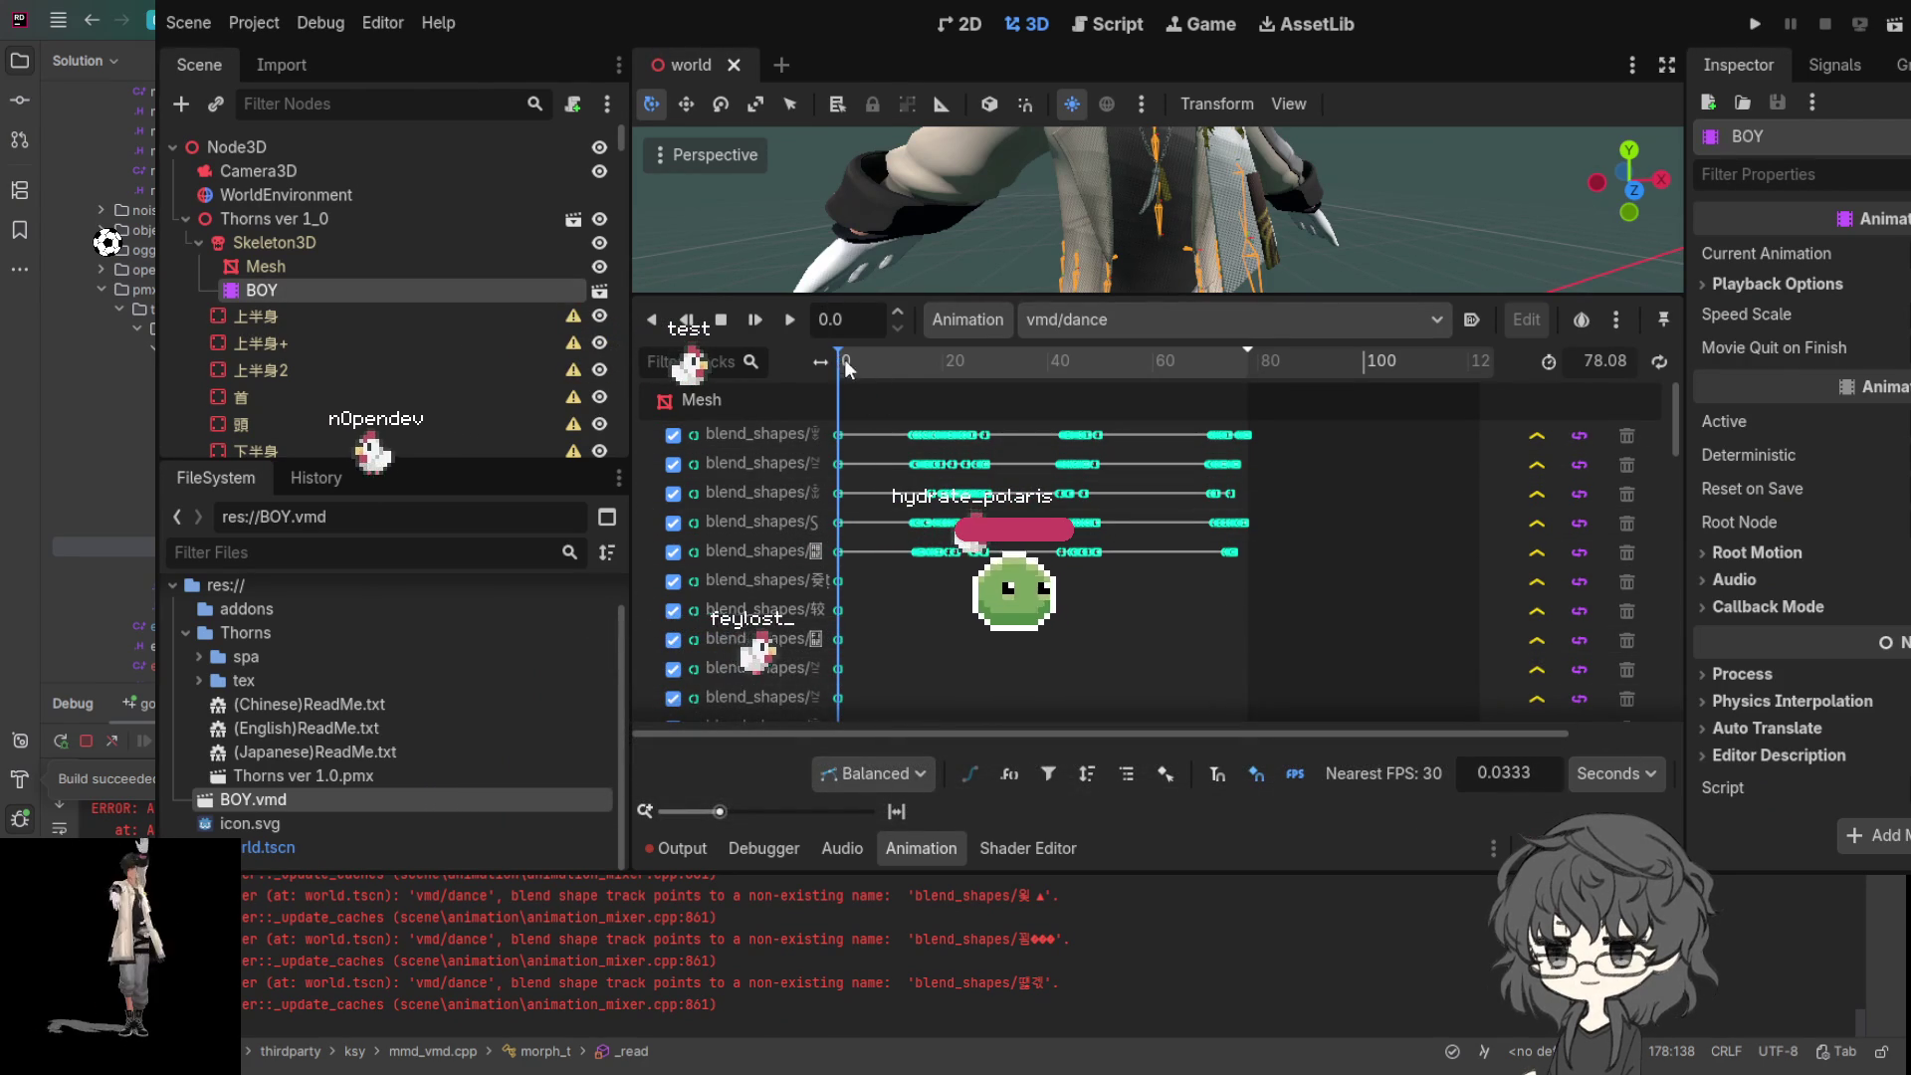
# - Widen the Animation panel's track-name column to read the vmd/dance Mesh blend_shapes tracks
pyautogui.moveTo(820, 361); pyautogui.dragTo(959, 363)
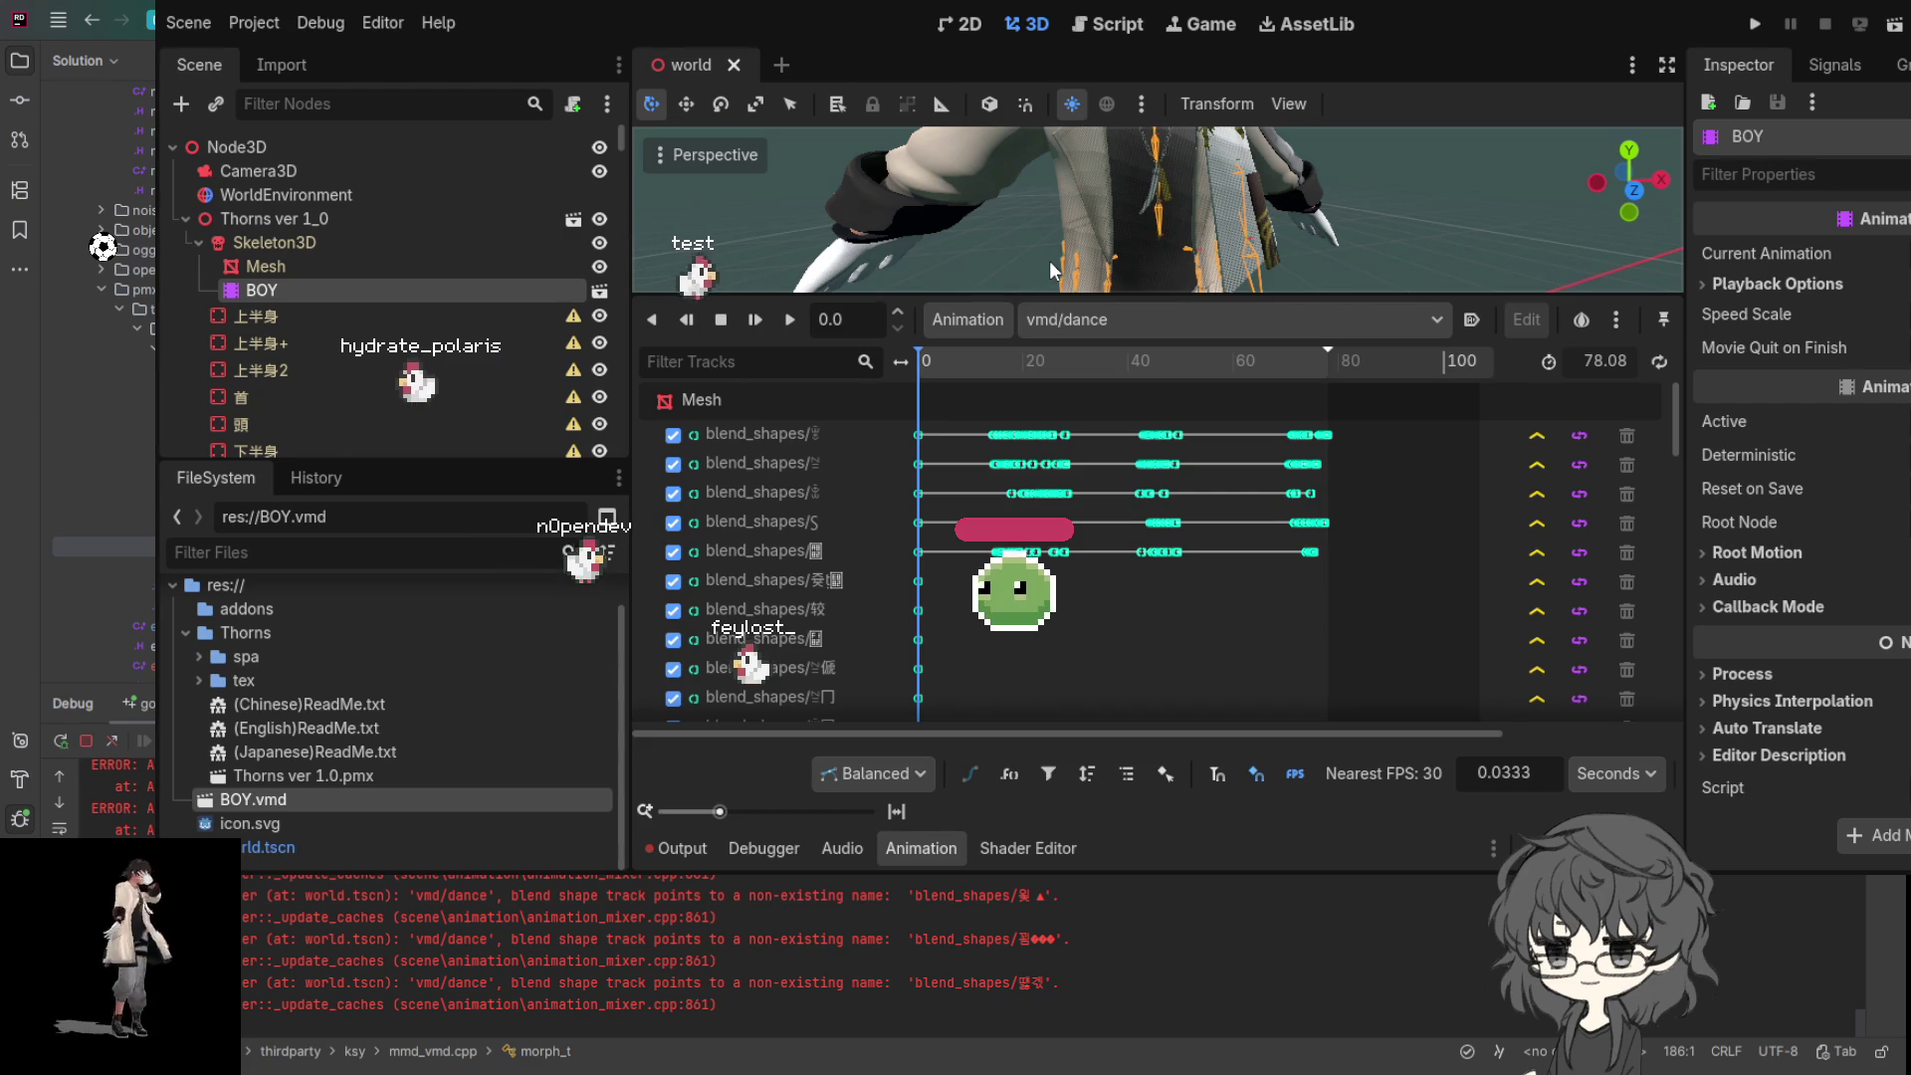
# - Frame the character's face and scrub the 78.08-second vmd/dance timeline to preview its expressions
pyautogui.scroll(-3, 856, 560)
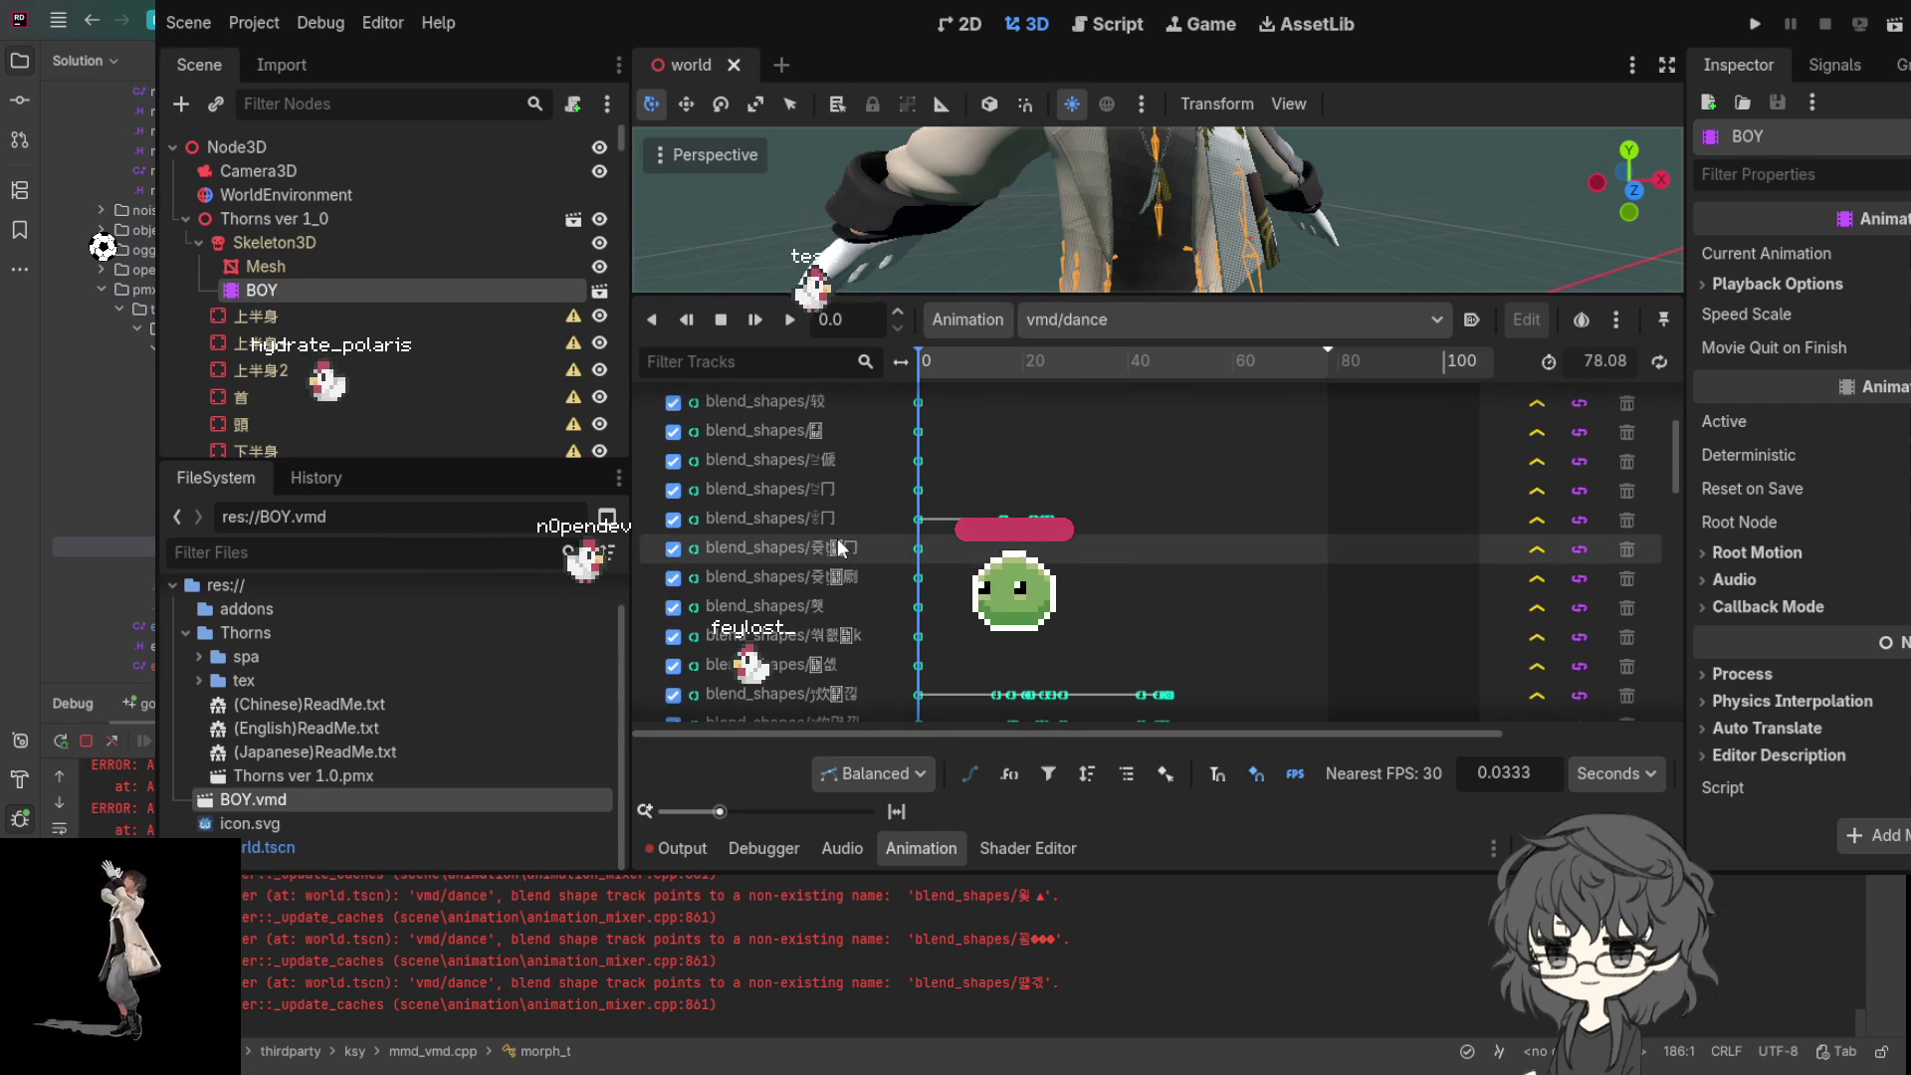
pyautogui.scroll(-3, 846, 551)
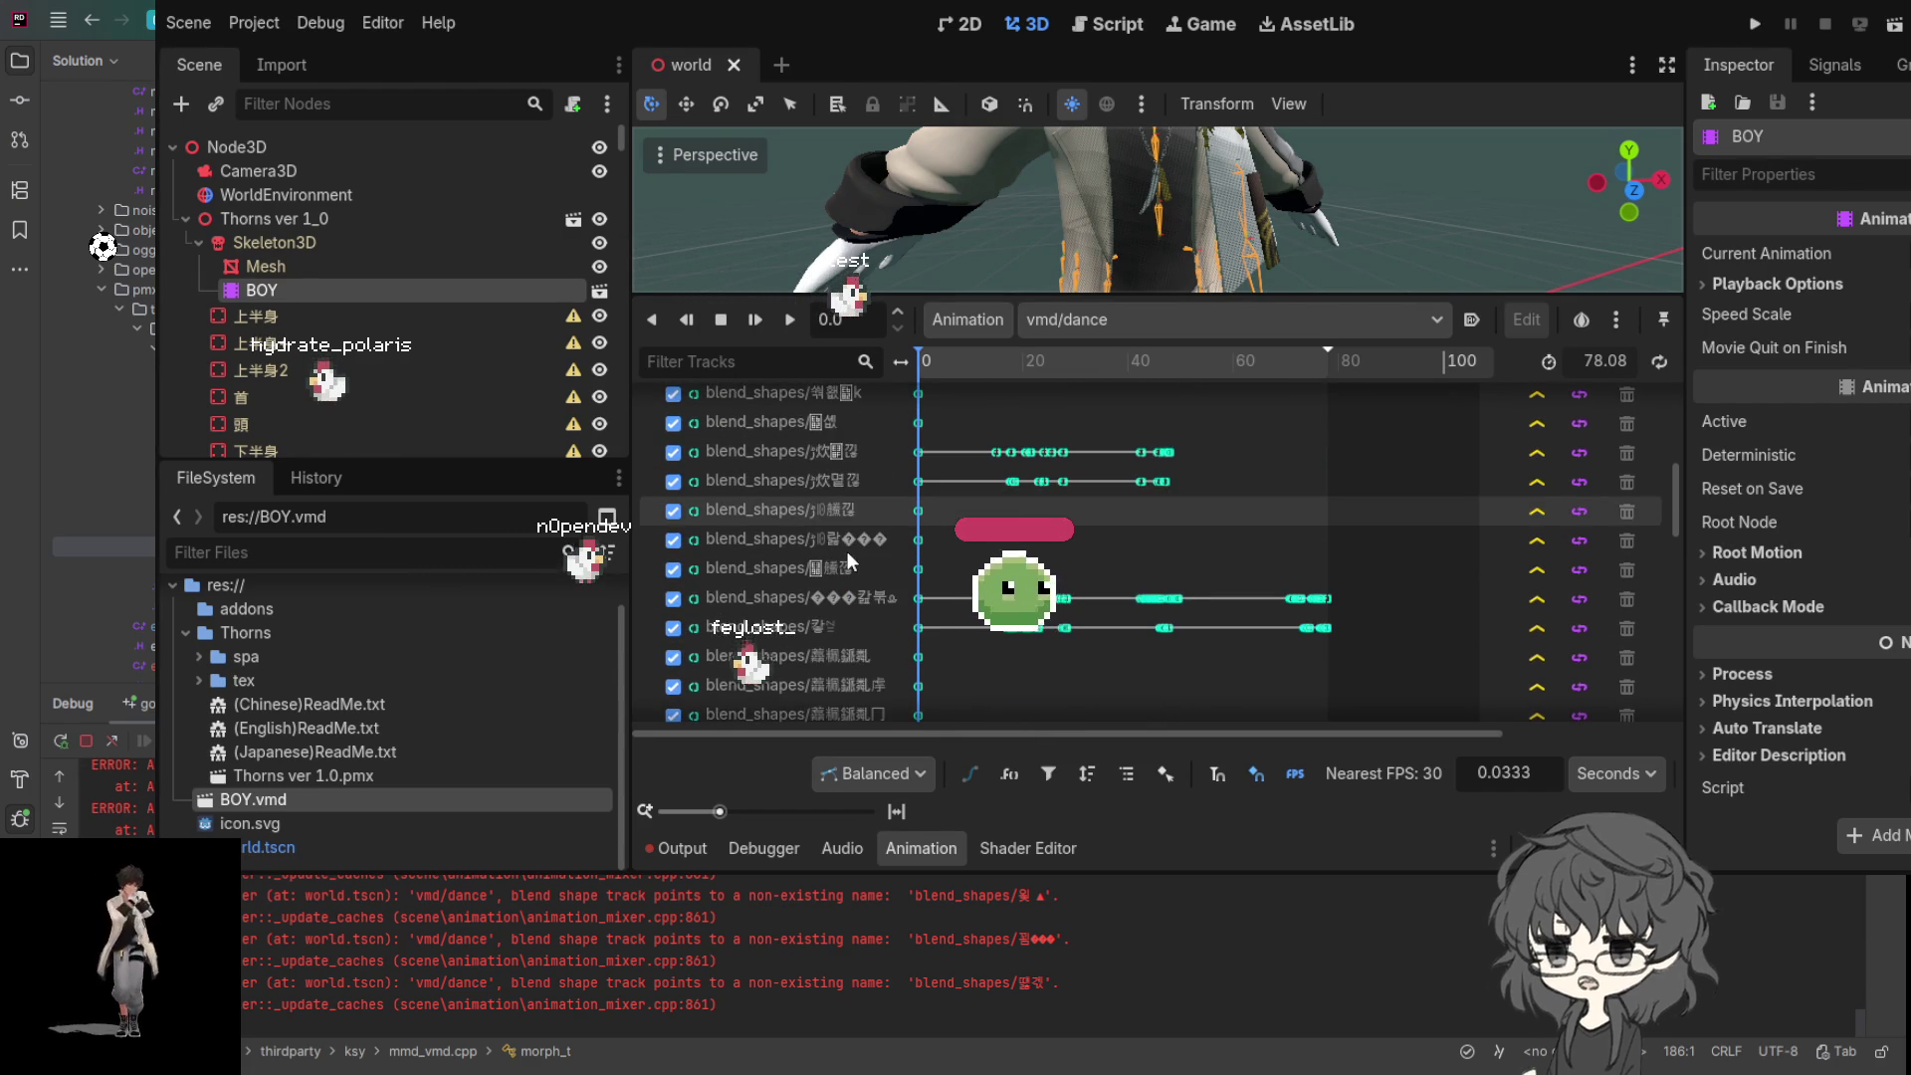
pyautogui.scroll(-3, 846, 552)
pyautogui.scroll(3, 1338, 213)
pyautogui.scroll(-3, 1242, 206)
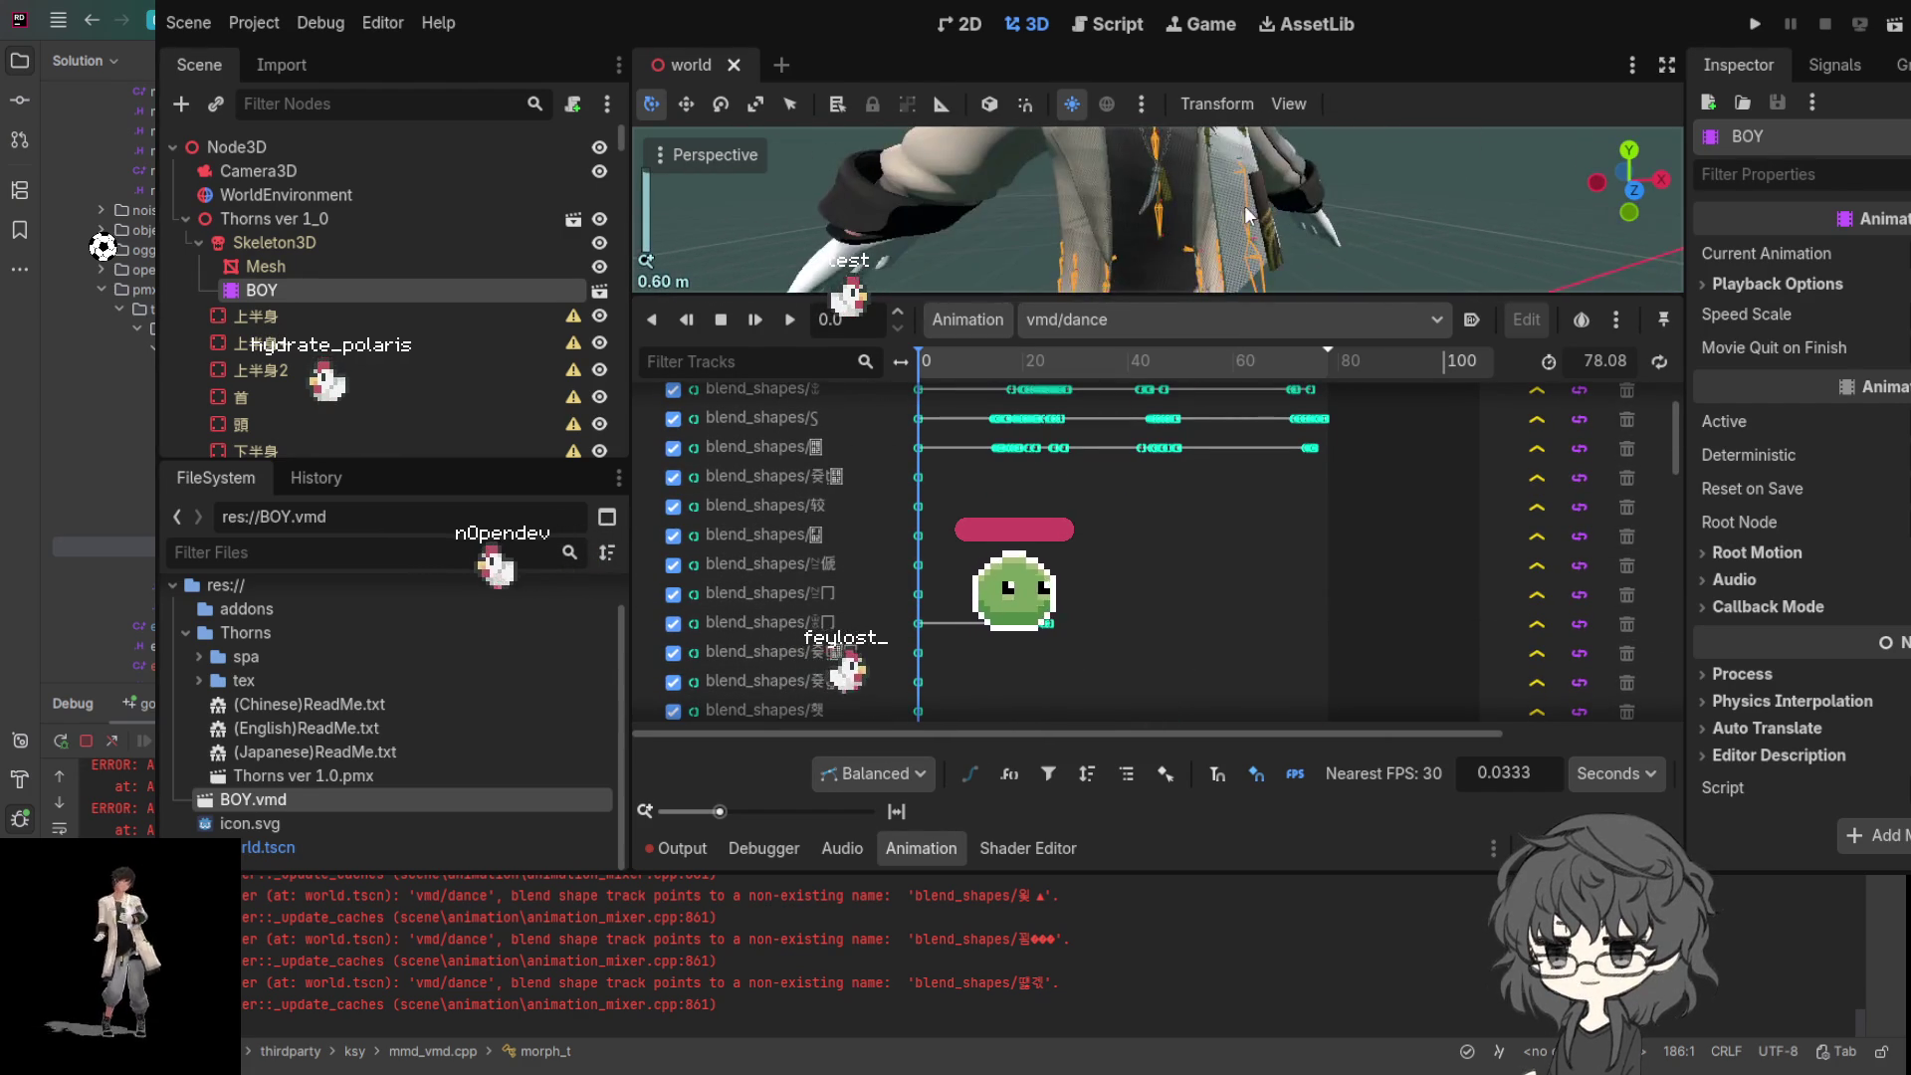
pyautogui.scroll(-5, 1234, 211)
pyautogui.scroll(4, 1204, 222)
pyautogui.moveTo(1204, 223); pyautogui.dragTo(1184, 171)
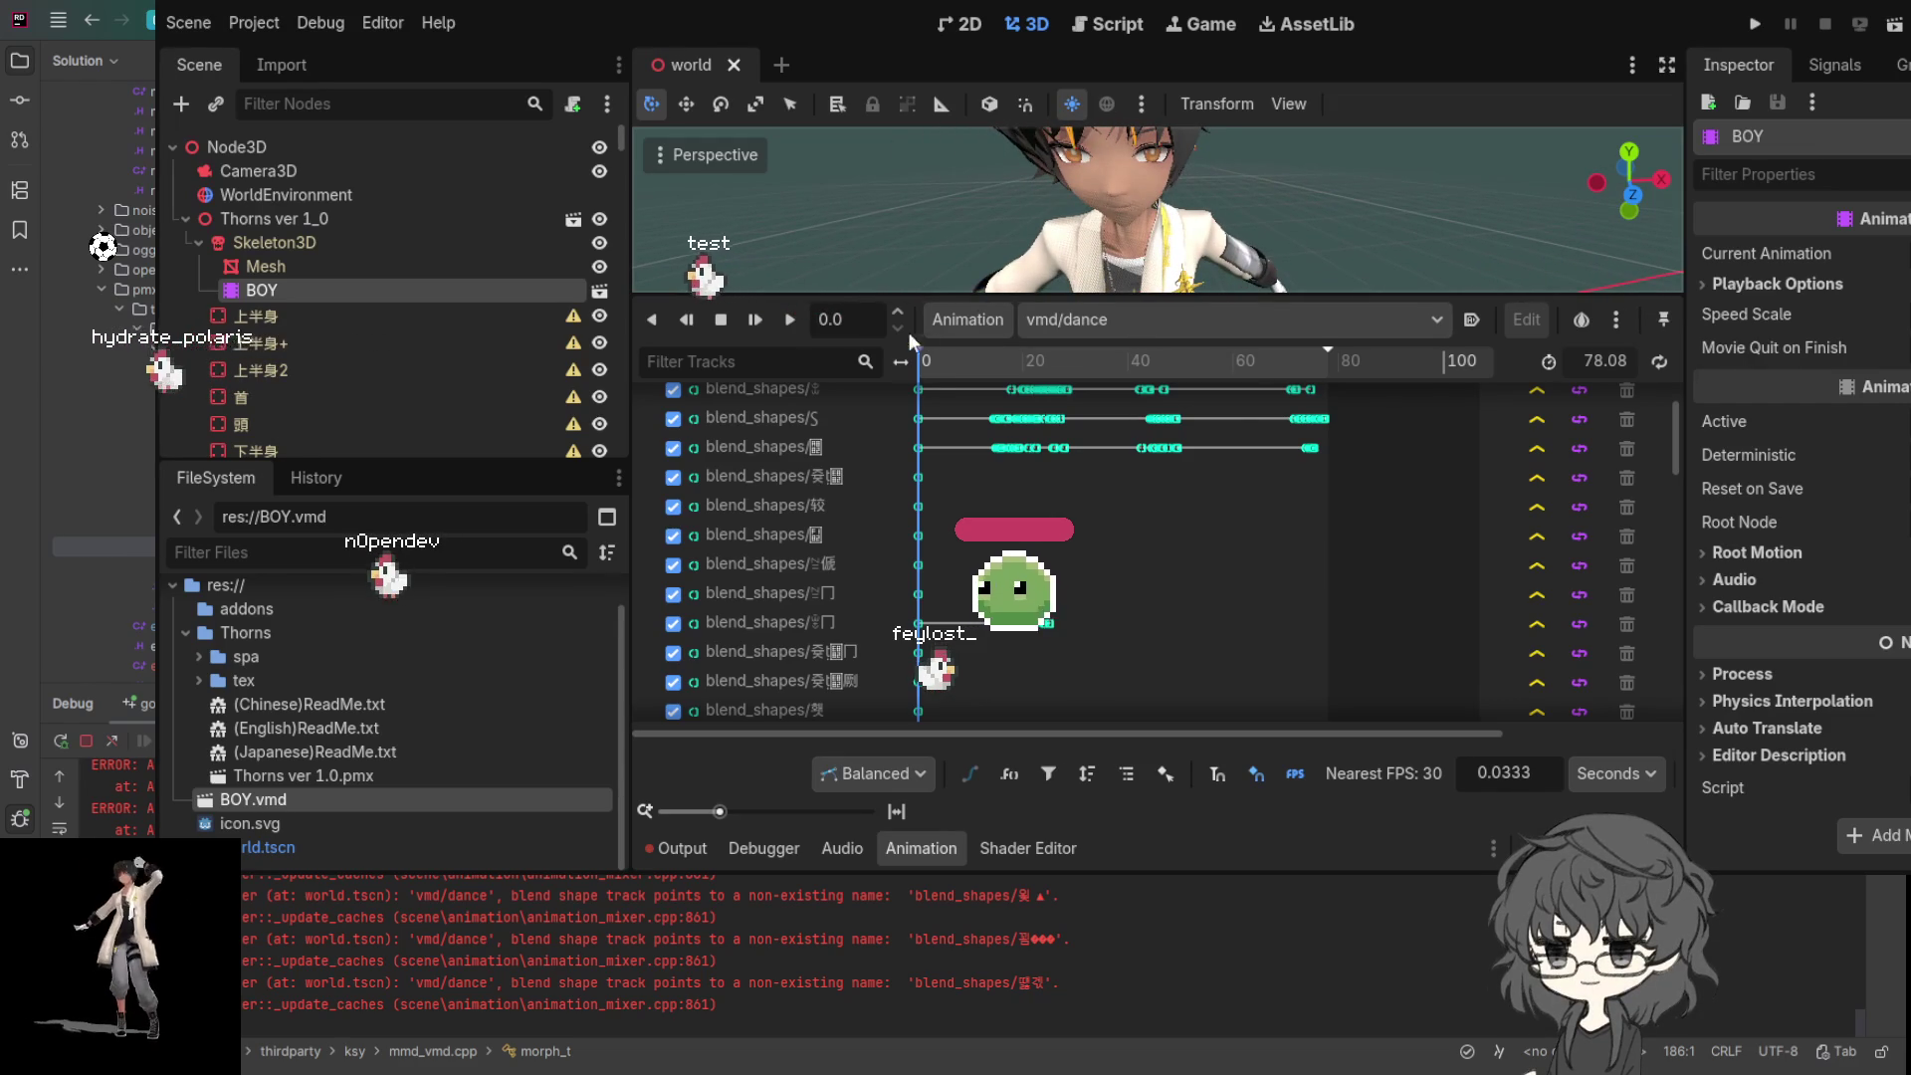
pyautogui.moveTo(917, 360); pyautogui.dragTo(1095, 367)
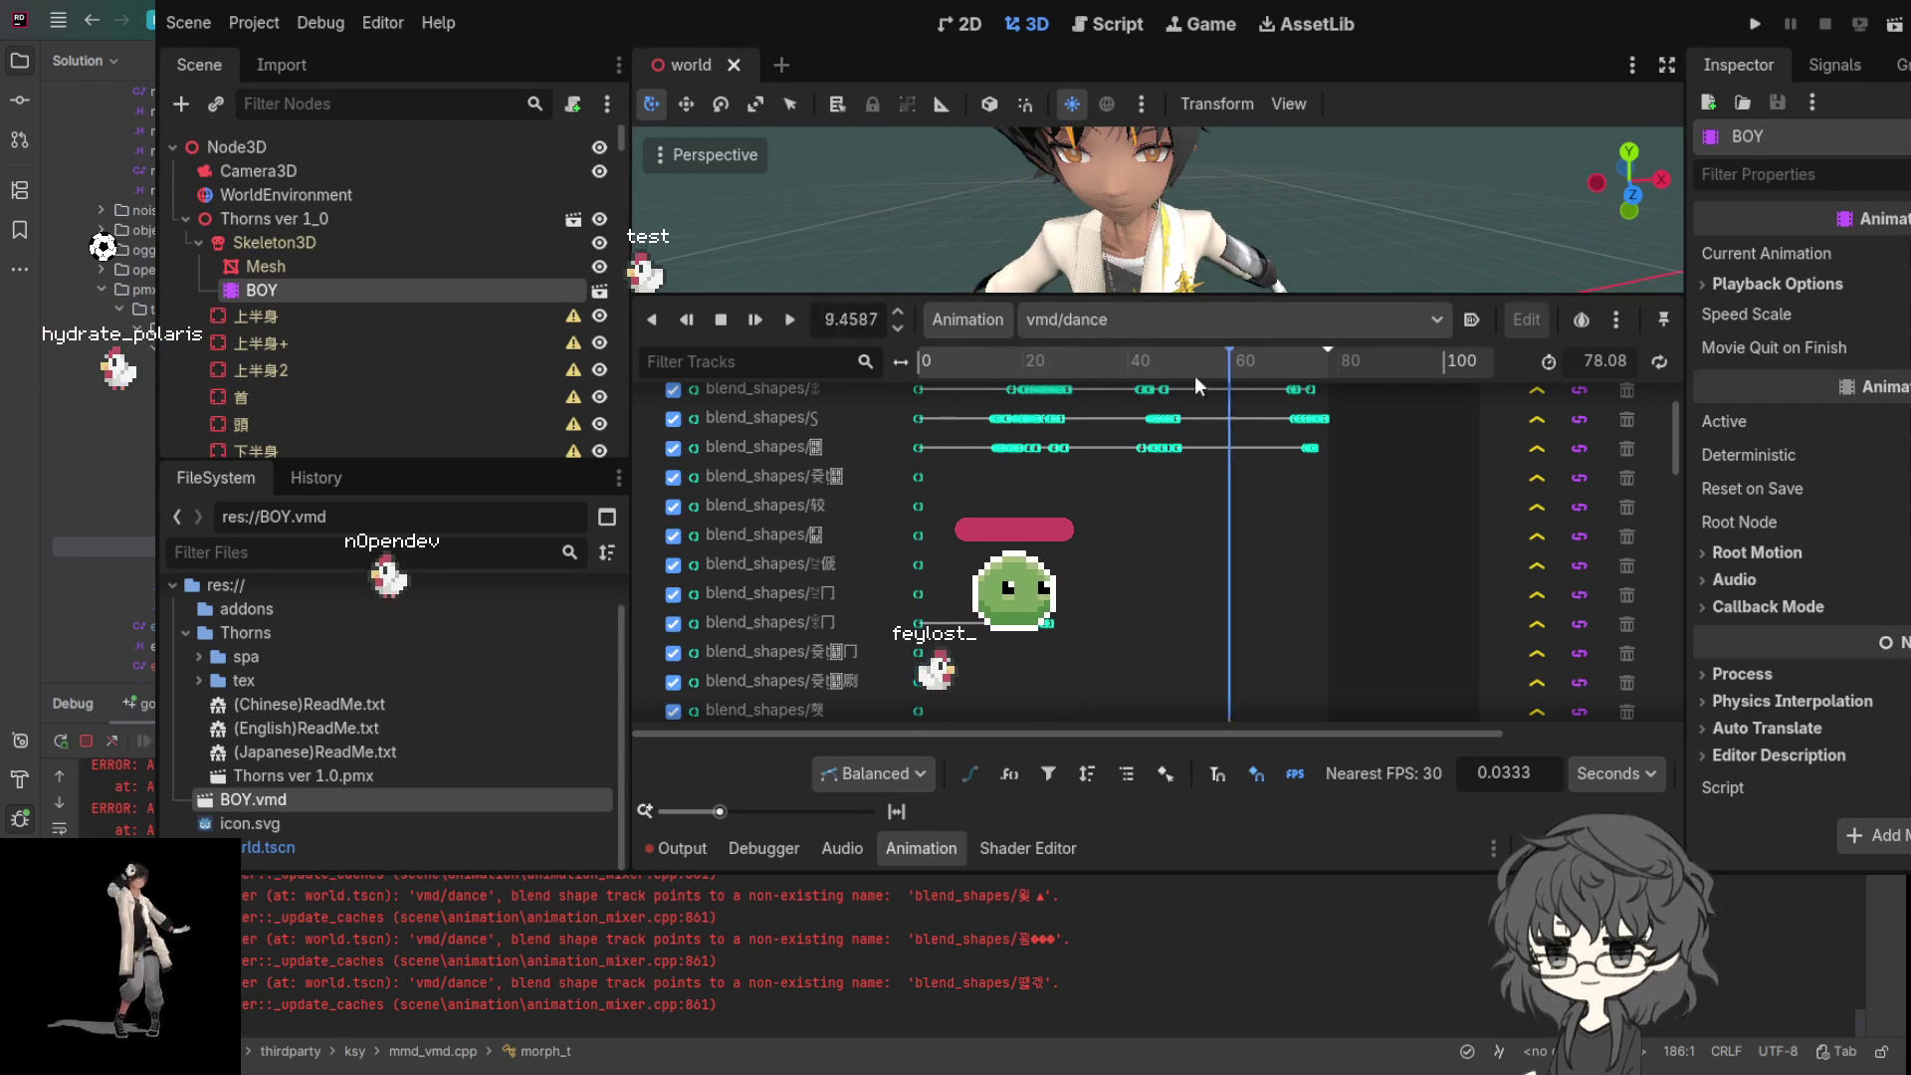
pyautogui.moveTo(1232, 386)
pyautogui.mouseDown()
pyautogui.moveTo(1317, 406)
pyautogui.moveTo(915, 403)
pyautogui.mouseUp()
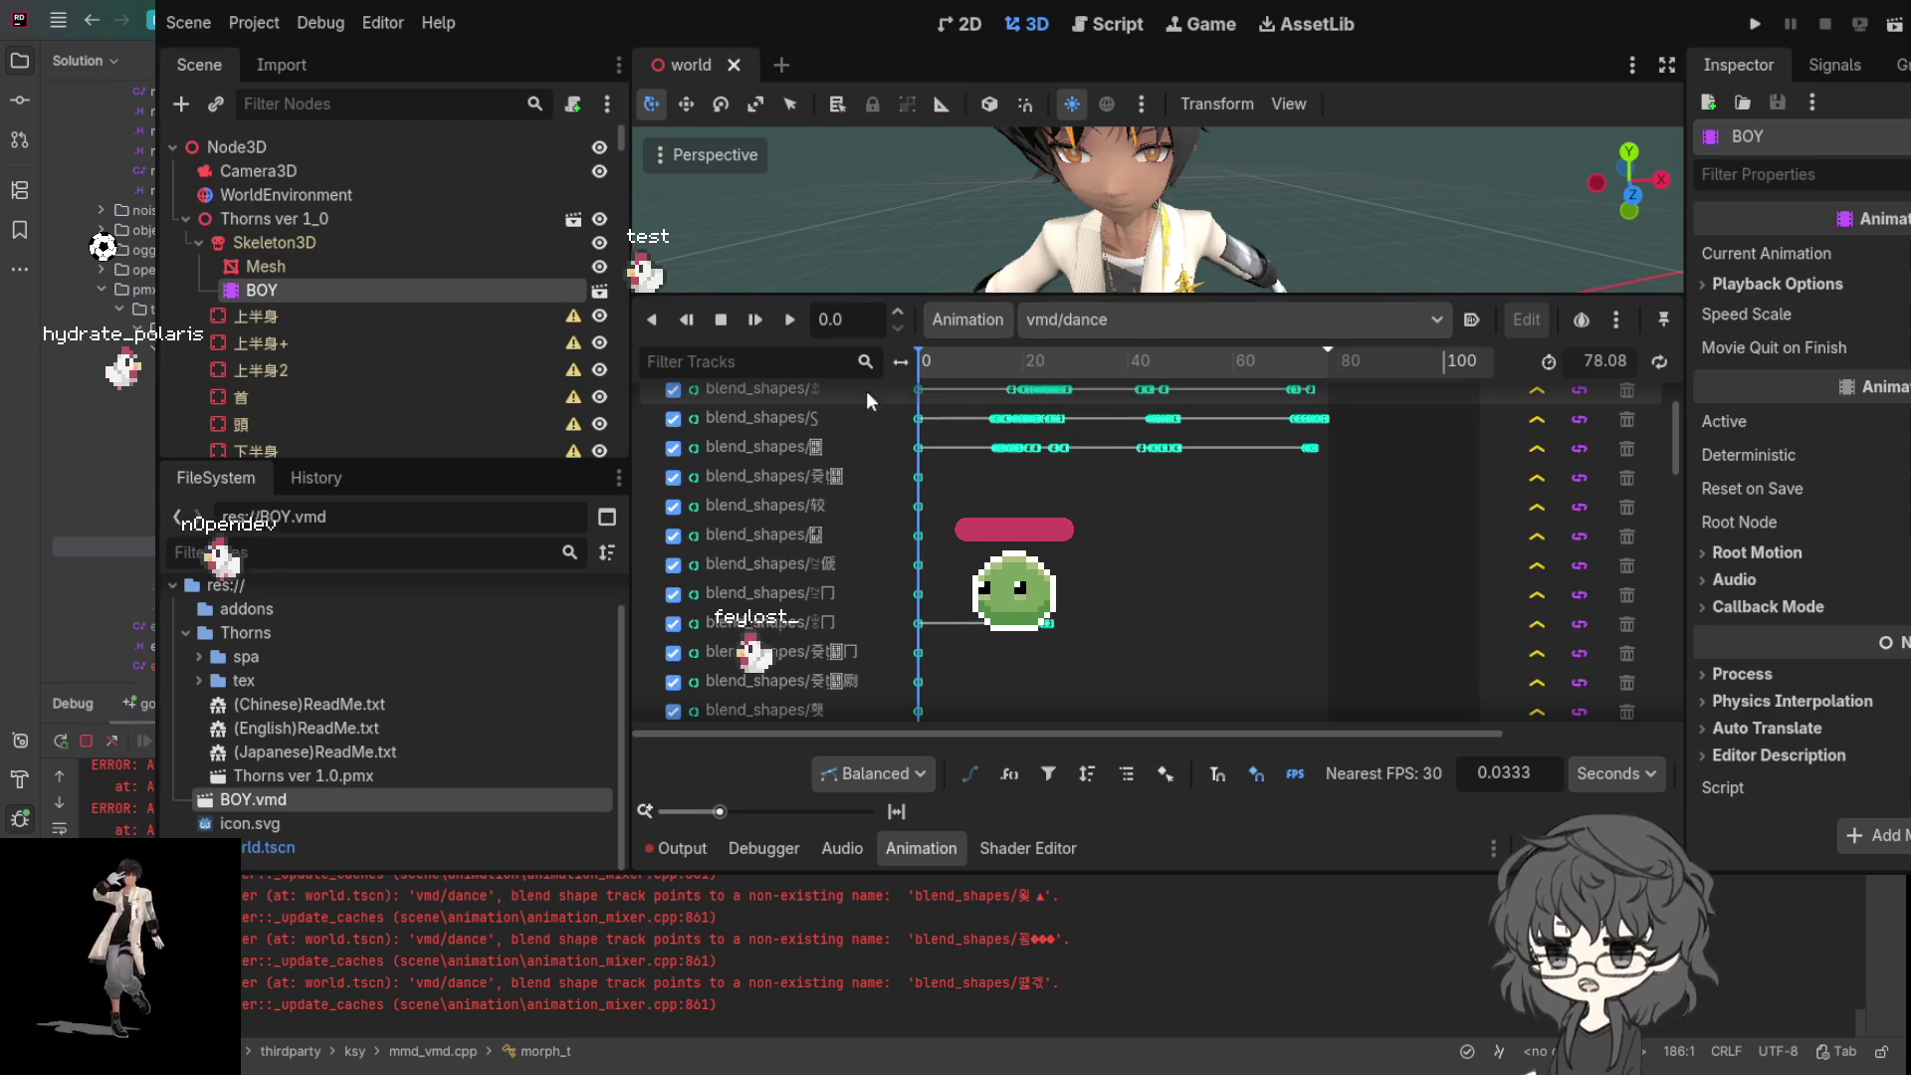
pyautogui.scroll(2, 866, 393)
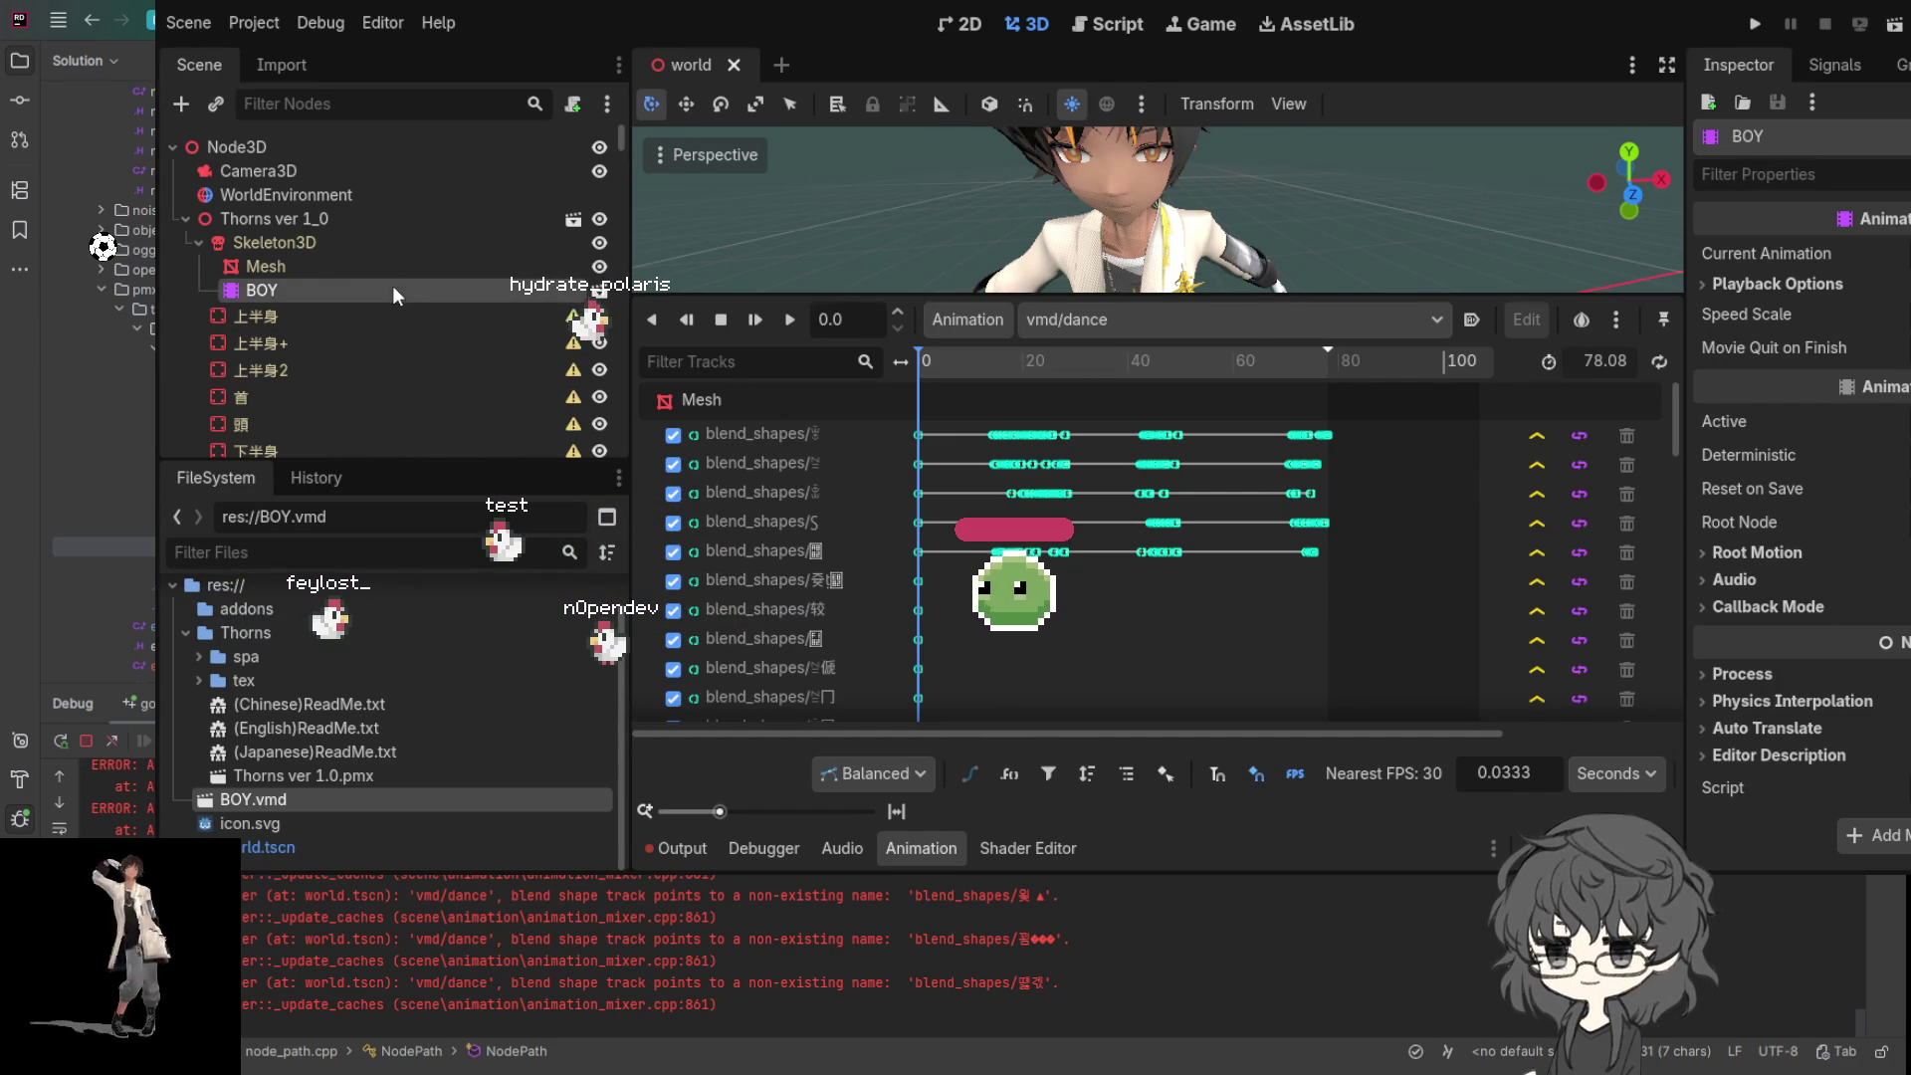
pyautogui.click(279, 263)
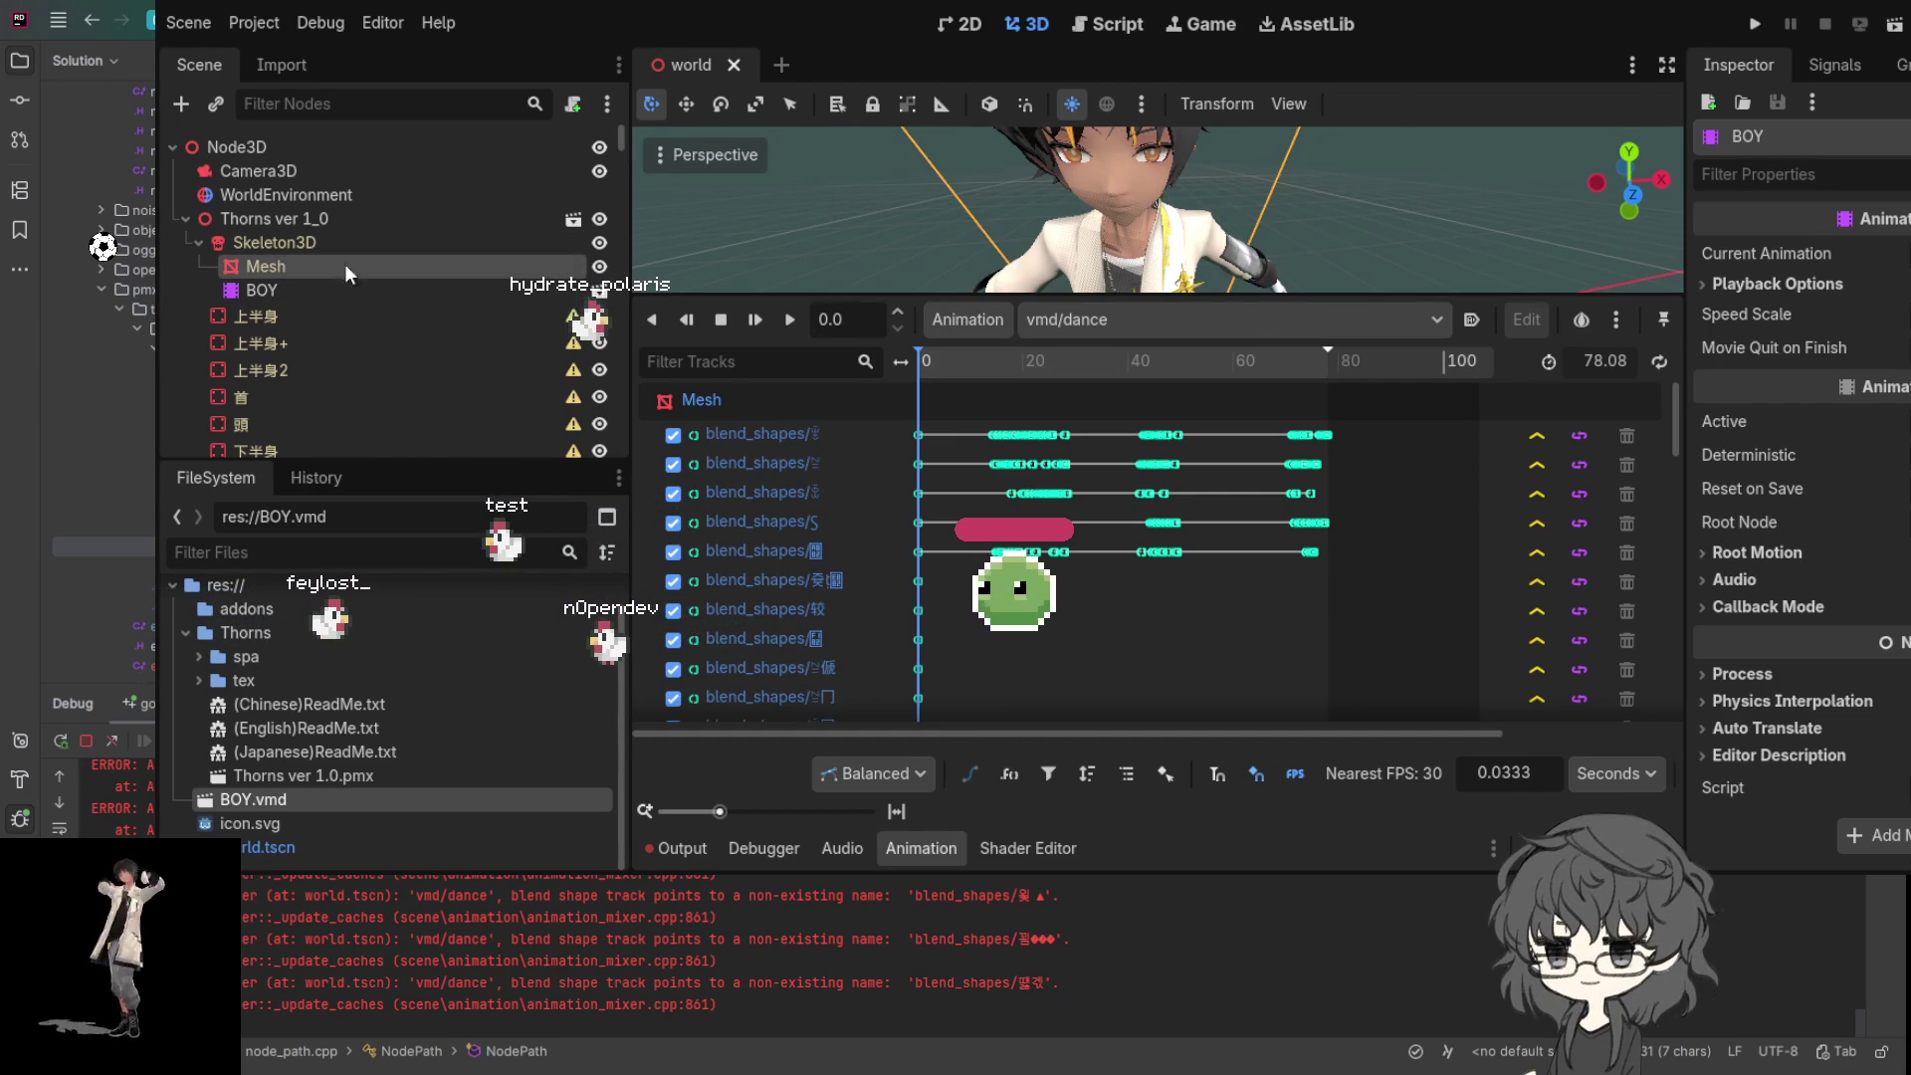
pyautogui.scroll(-2, 1804, 410)
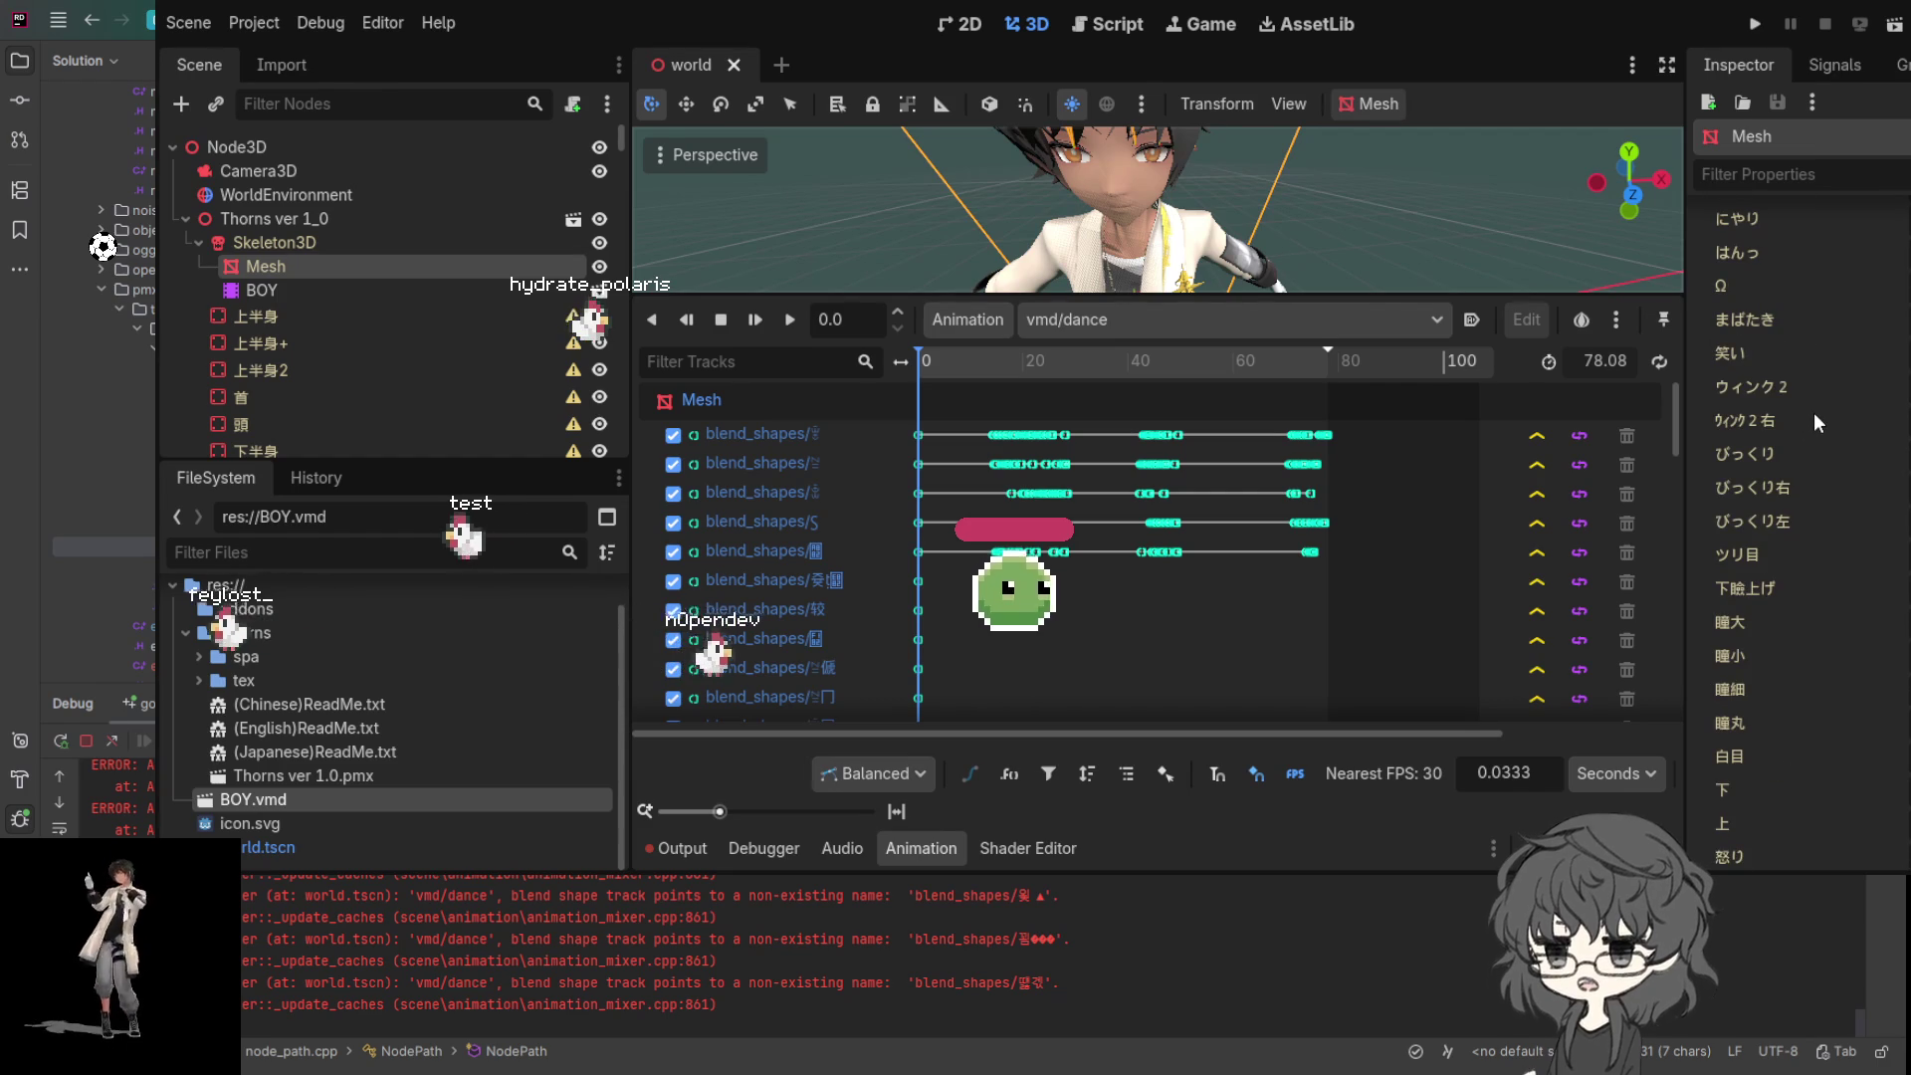
pyautogui.scroll(-15, 1817, 415)
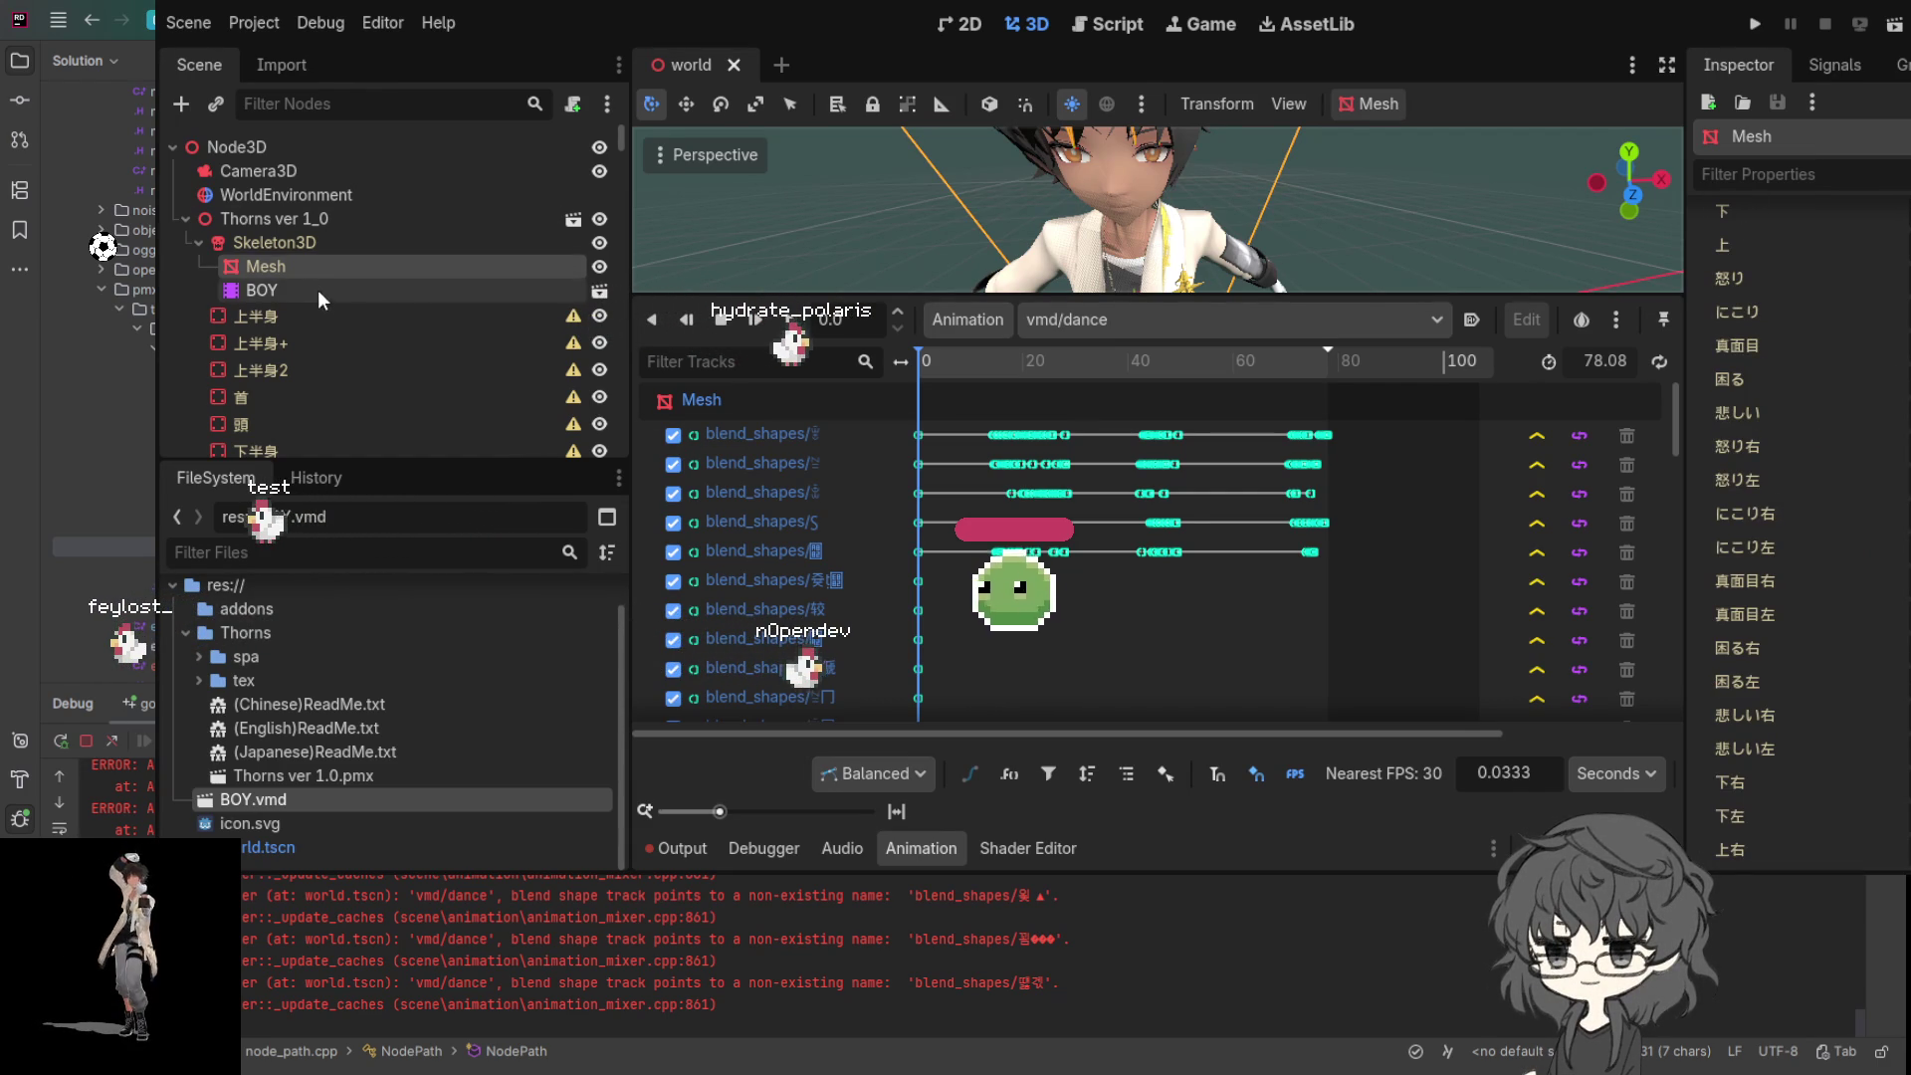
pyautogui.click(280, 288)
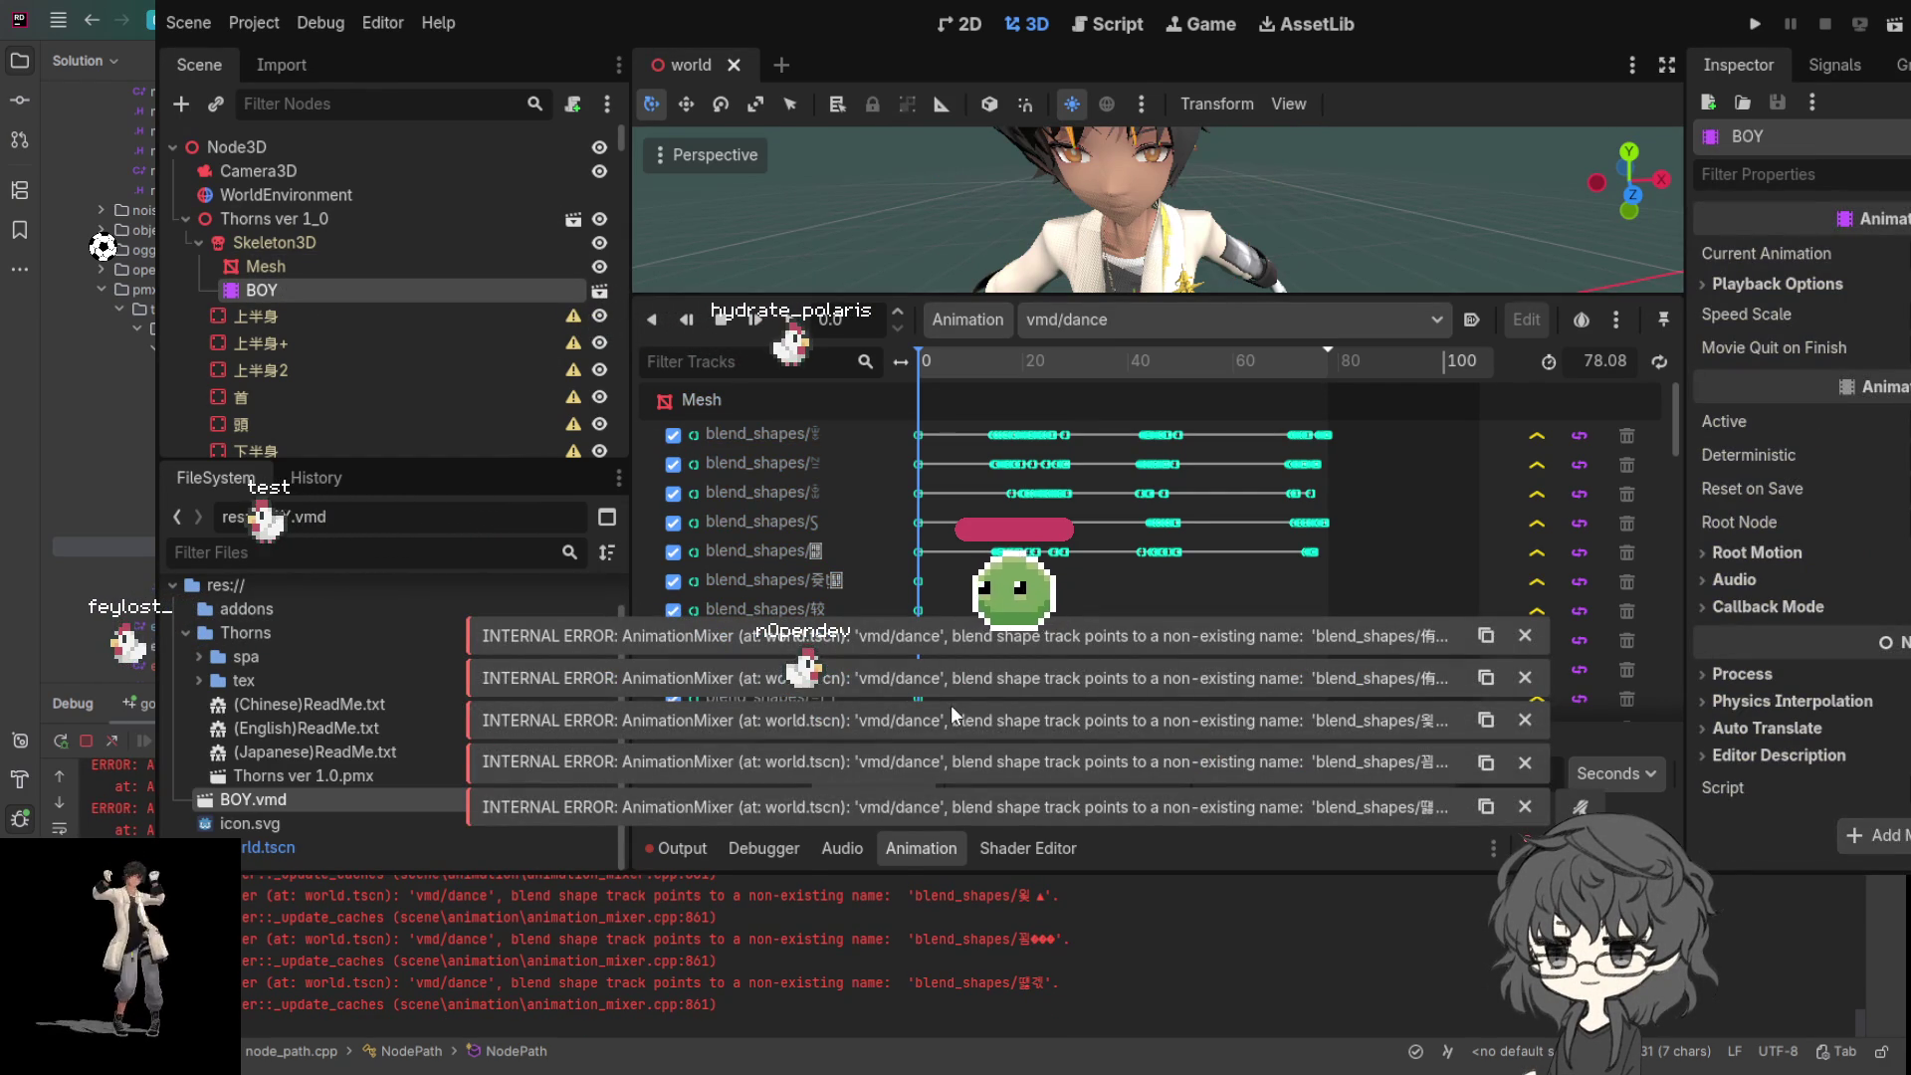
pyautogui.click(1525, 635)
pyautogui.click(1525, 678)
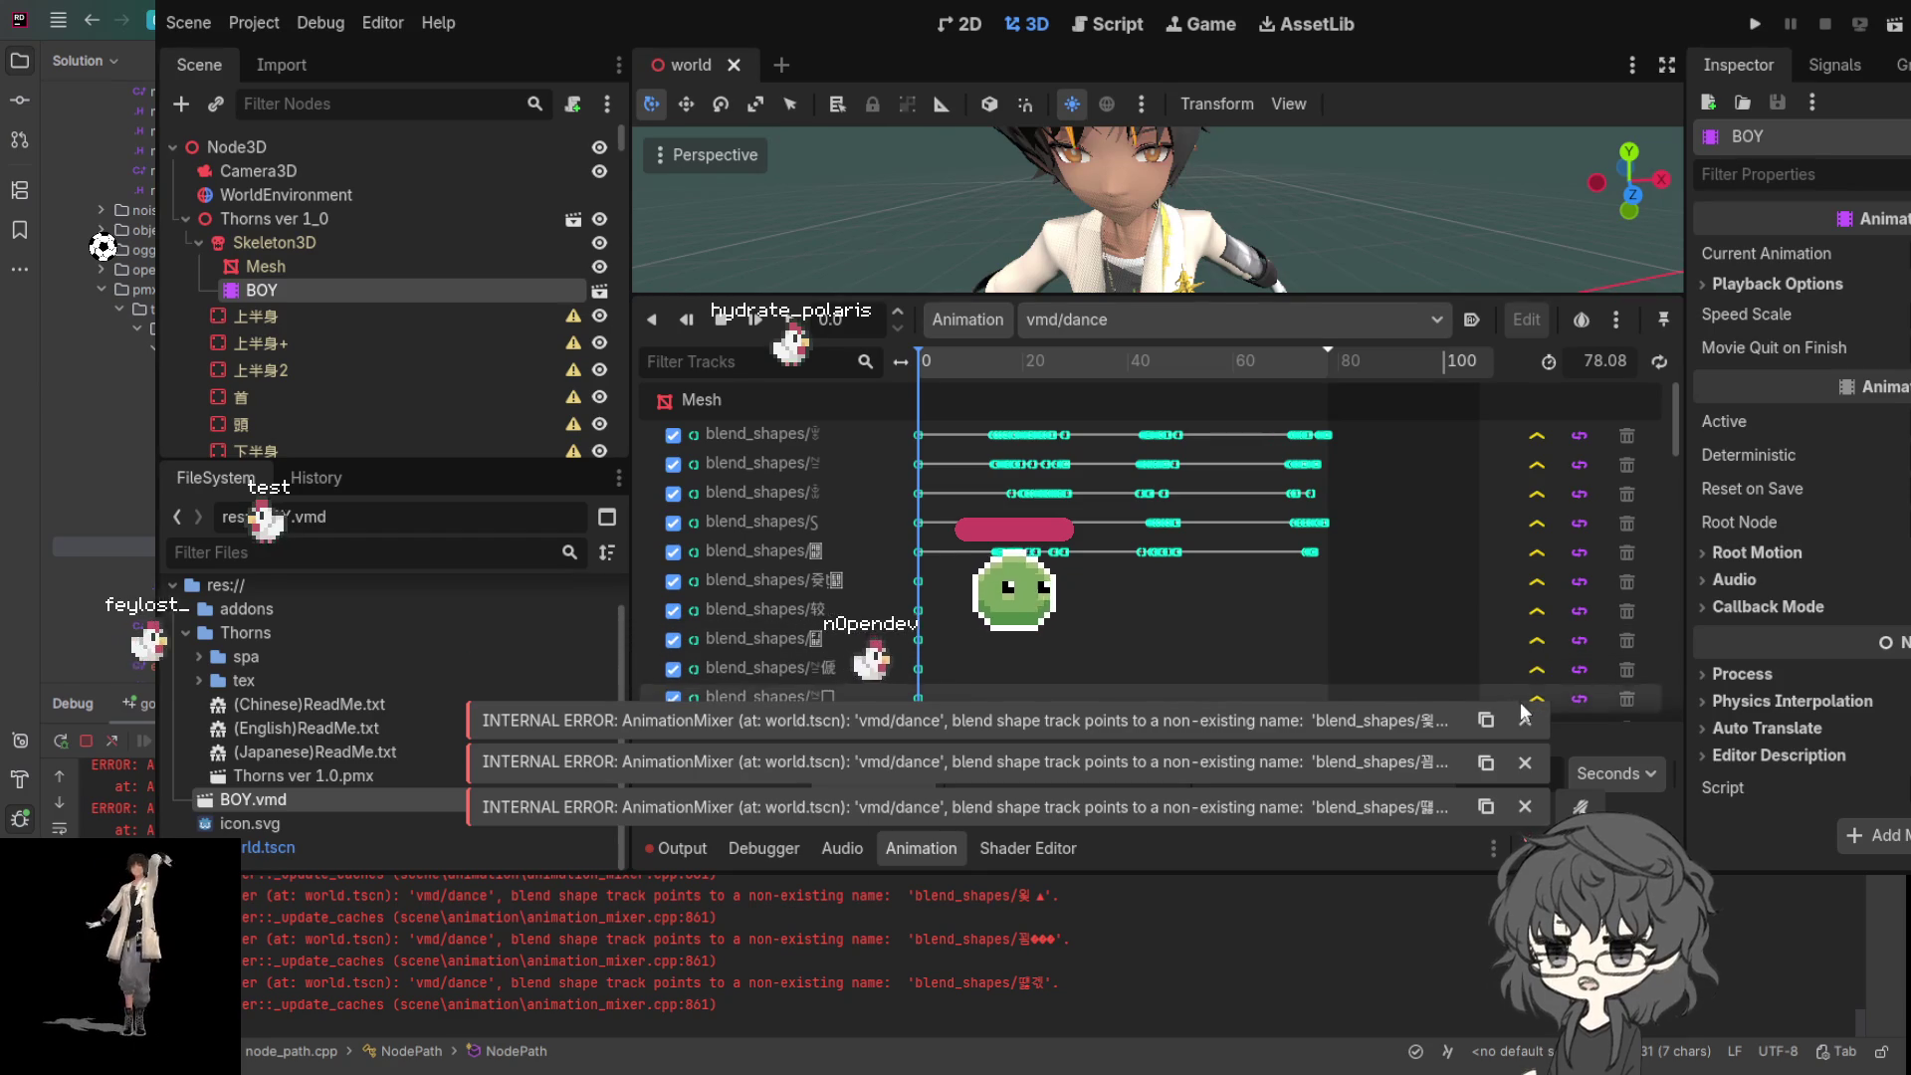
pyautogui.click(1525, 720)
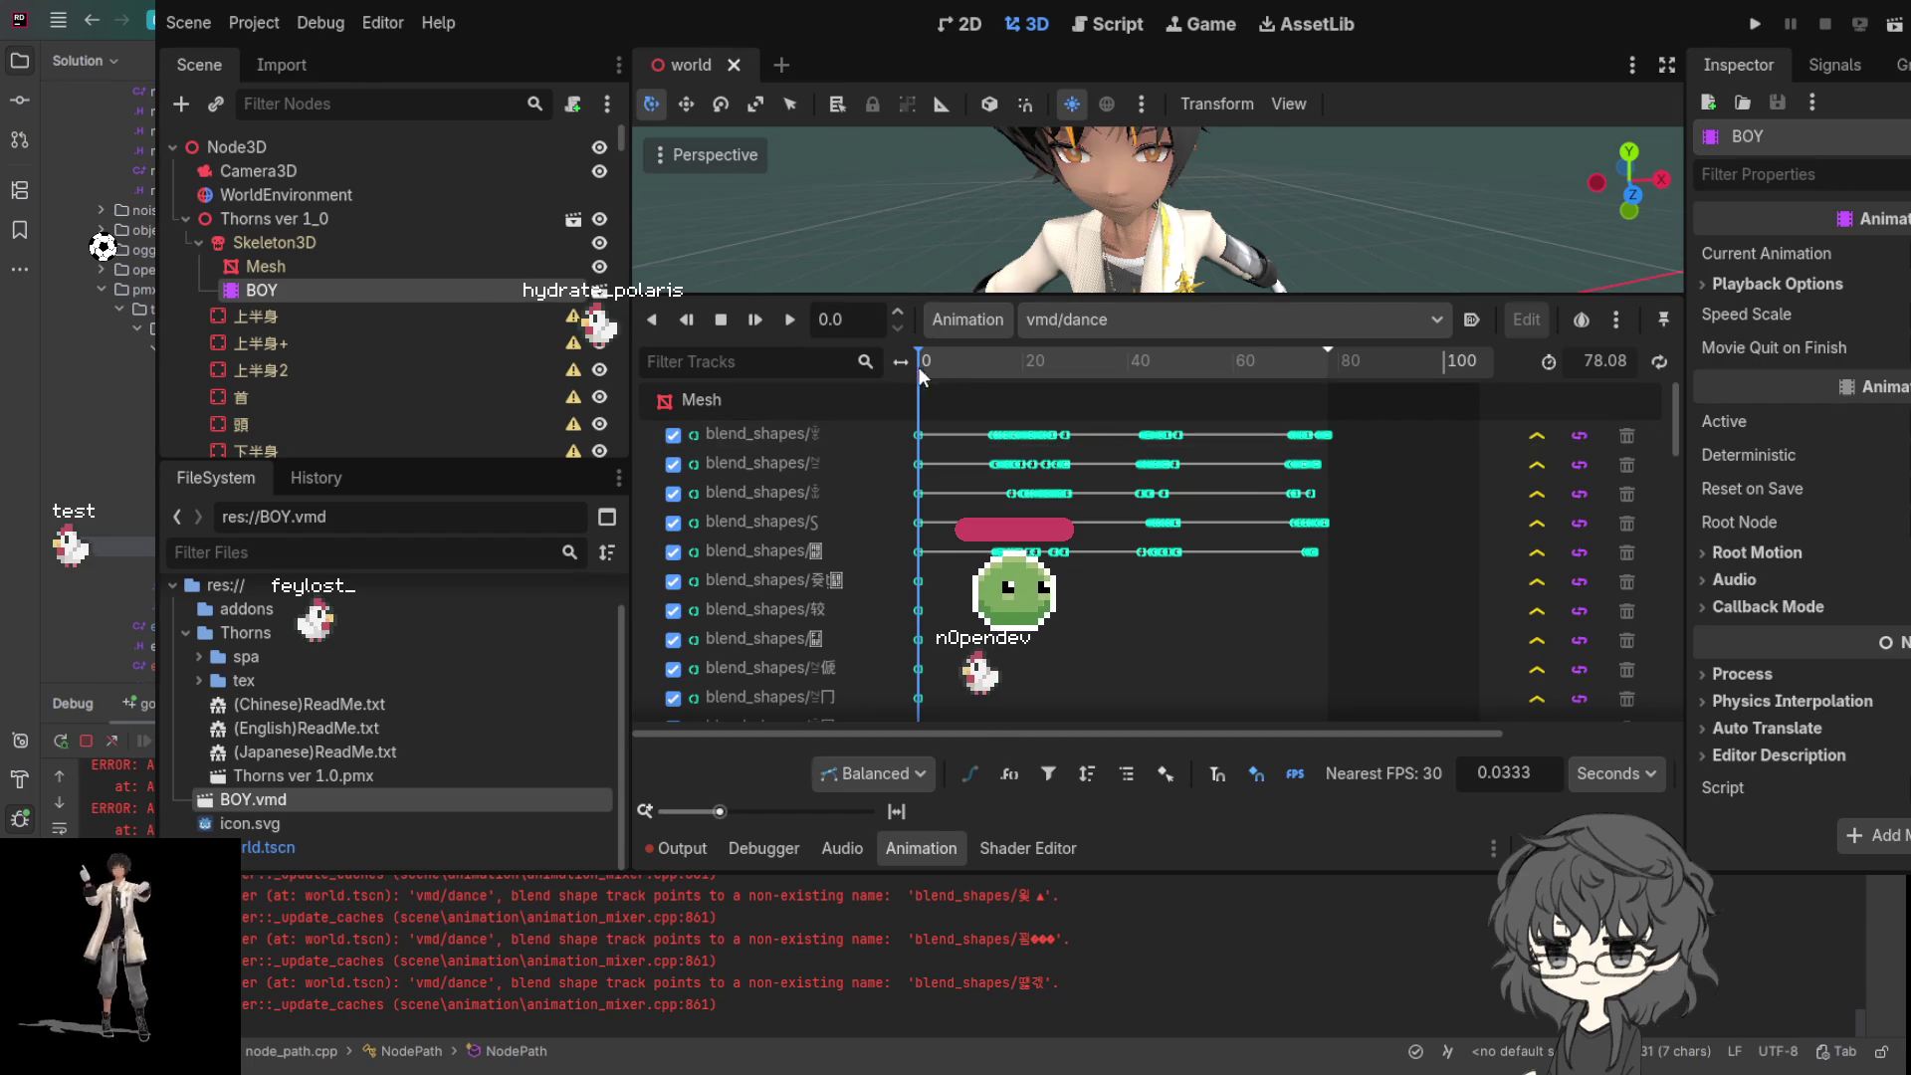
pyautogui.moveTo(935, 364)
pyautogui.mouseDown()
pyautogui.moveTo(1102, 369)
pyautogui.moveTo(857, 369)
pyautogui.mouseUp()
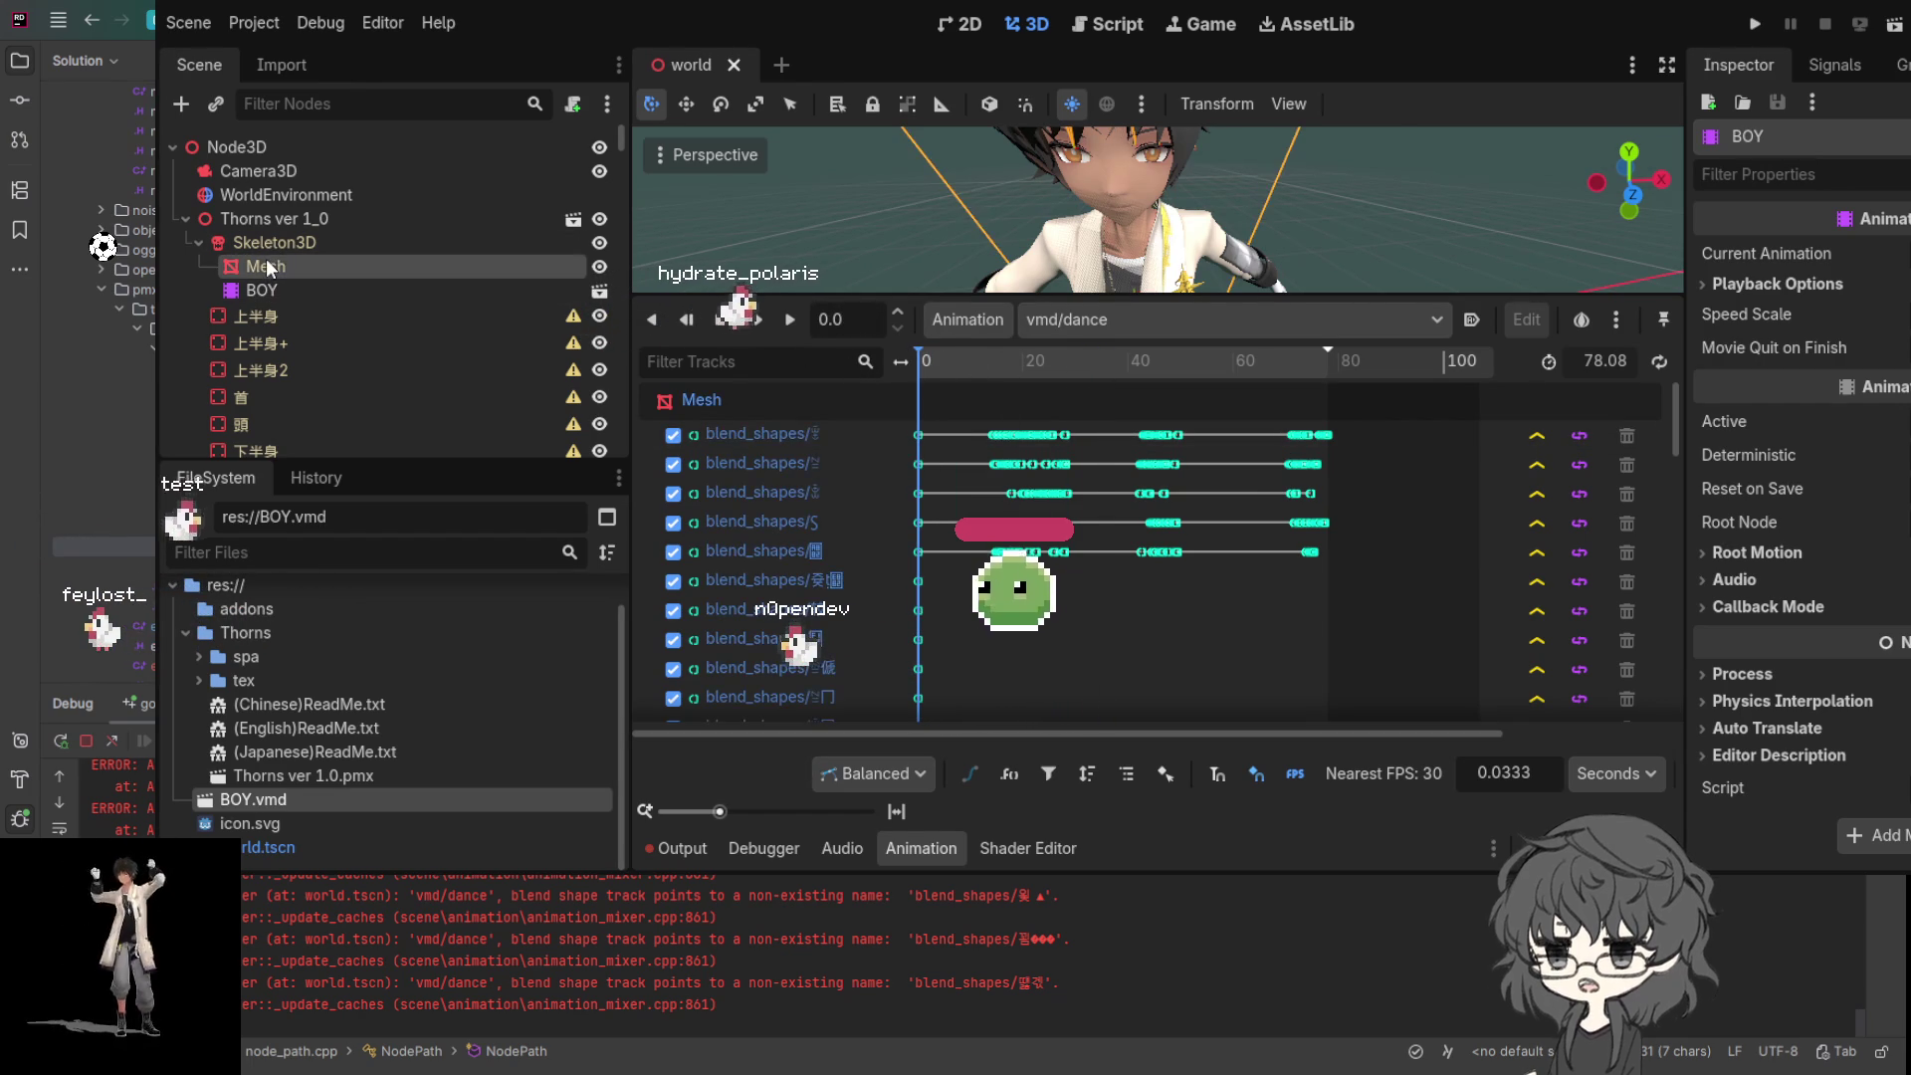
pyautogui.click(338, 277)
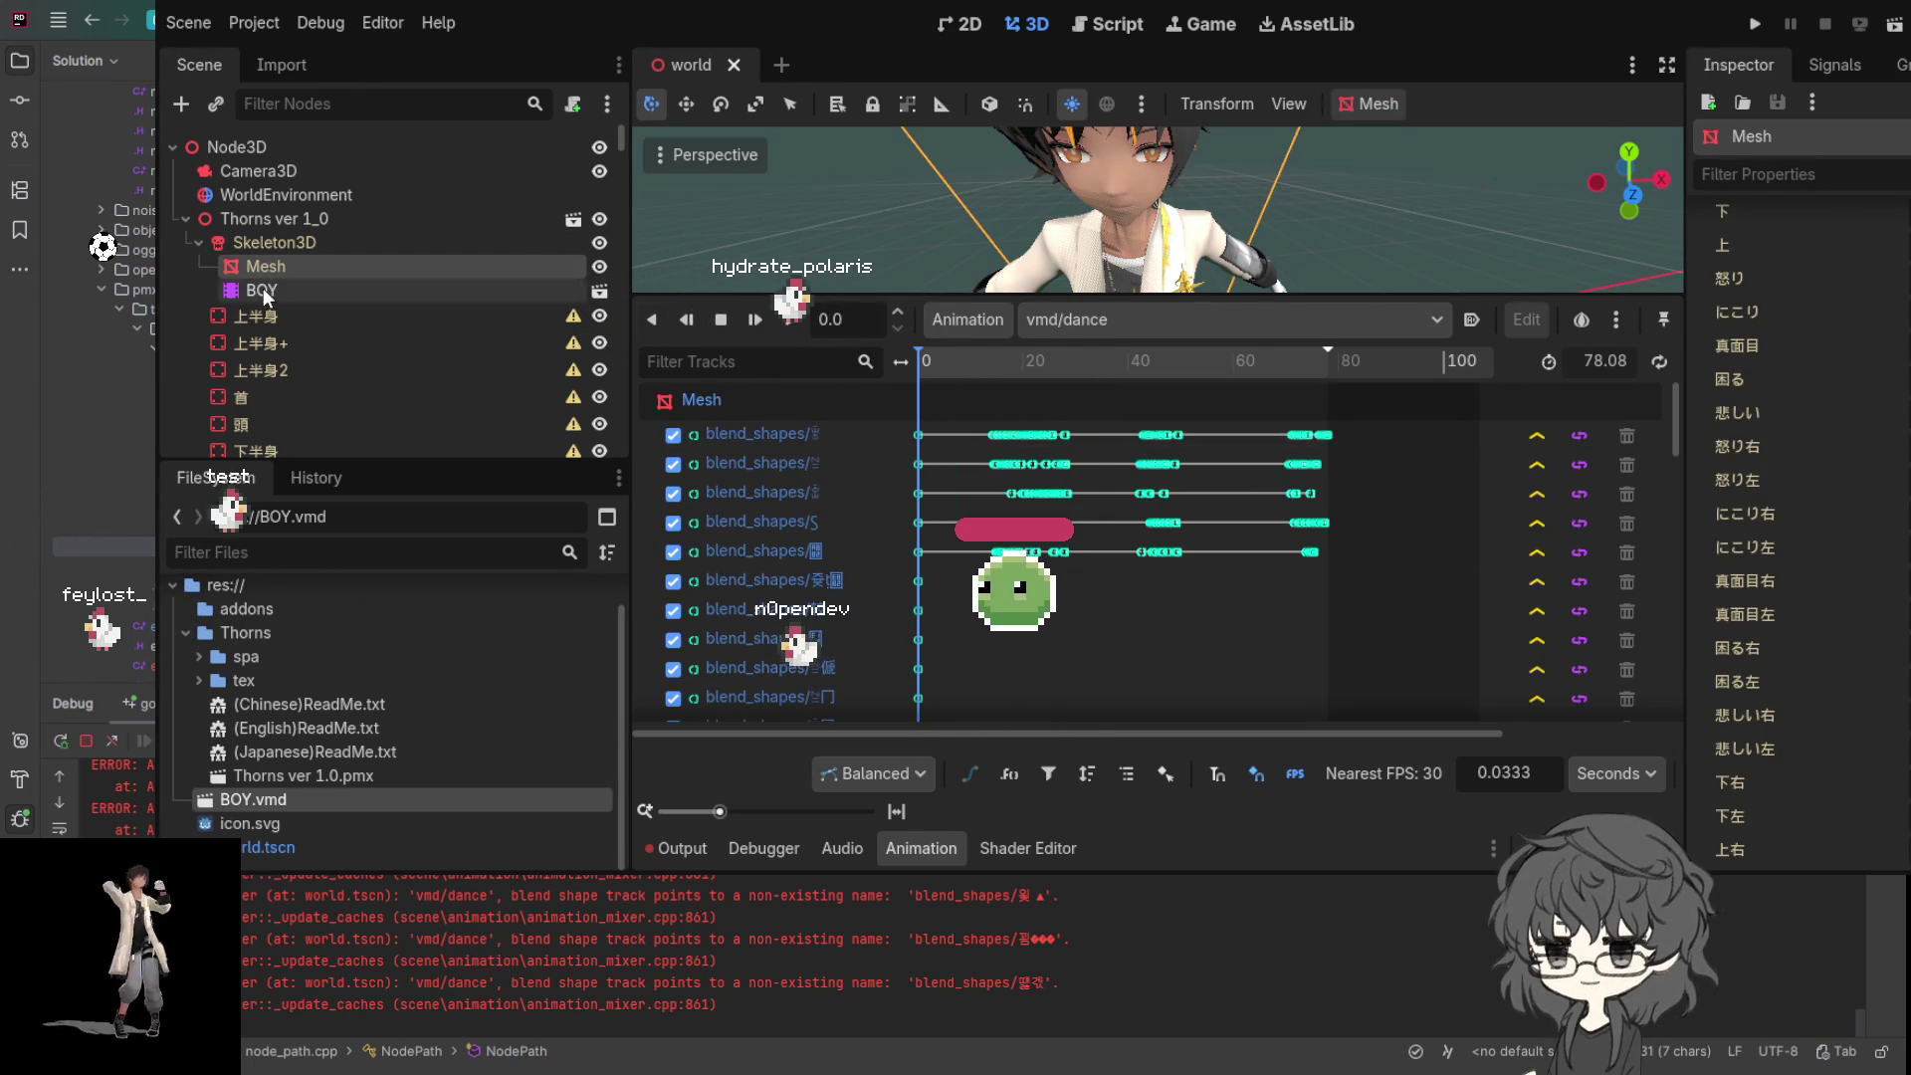
pyautogui.click(338, 290)
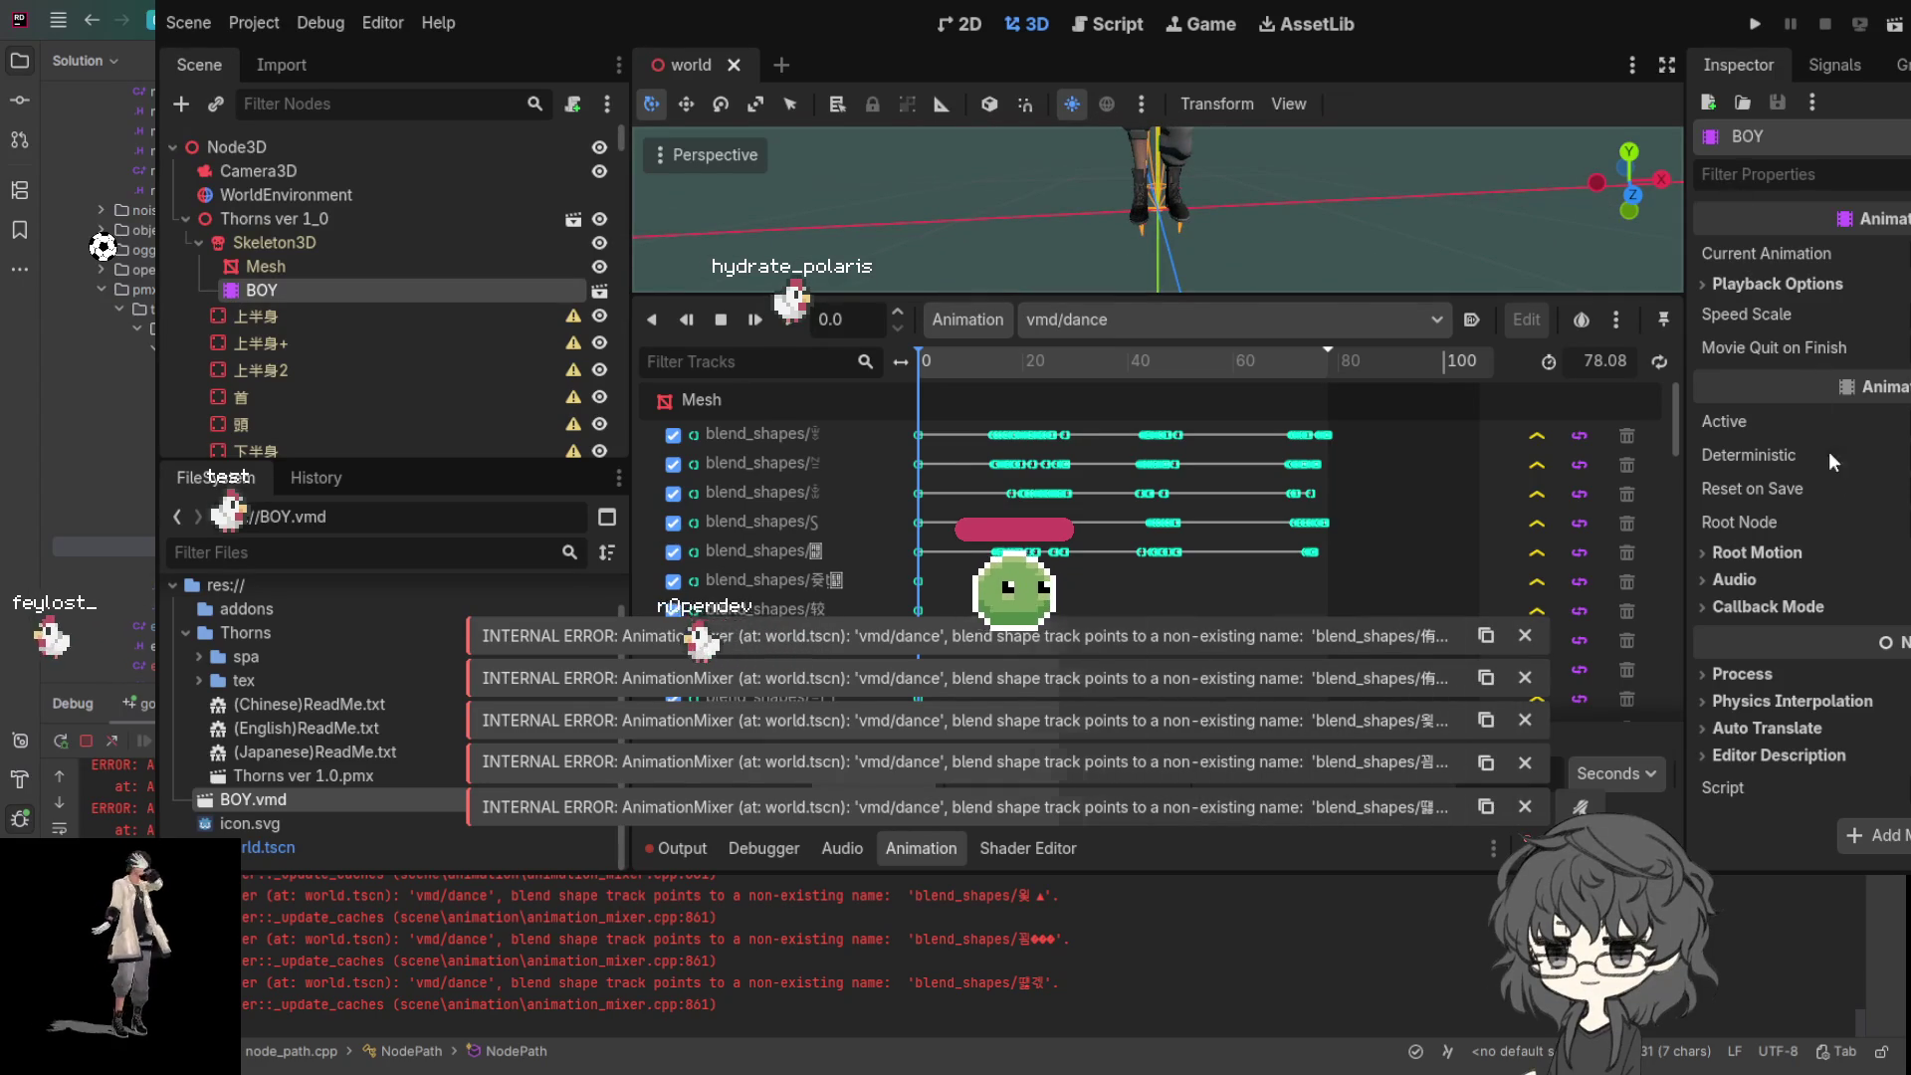
# - Deactivate BOY and add an AnimationPlayer under Skeleton3D with an empty new_animation
pyautogui.click(1903, 422)
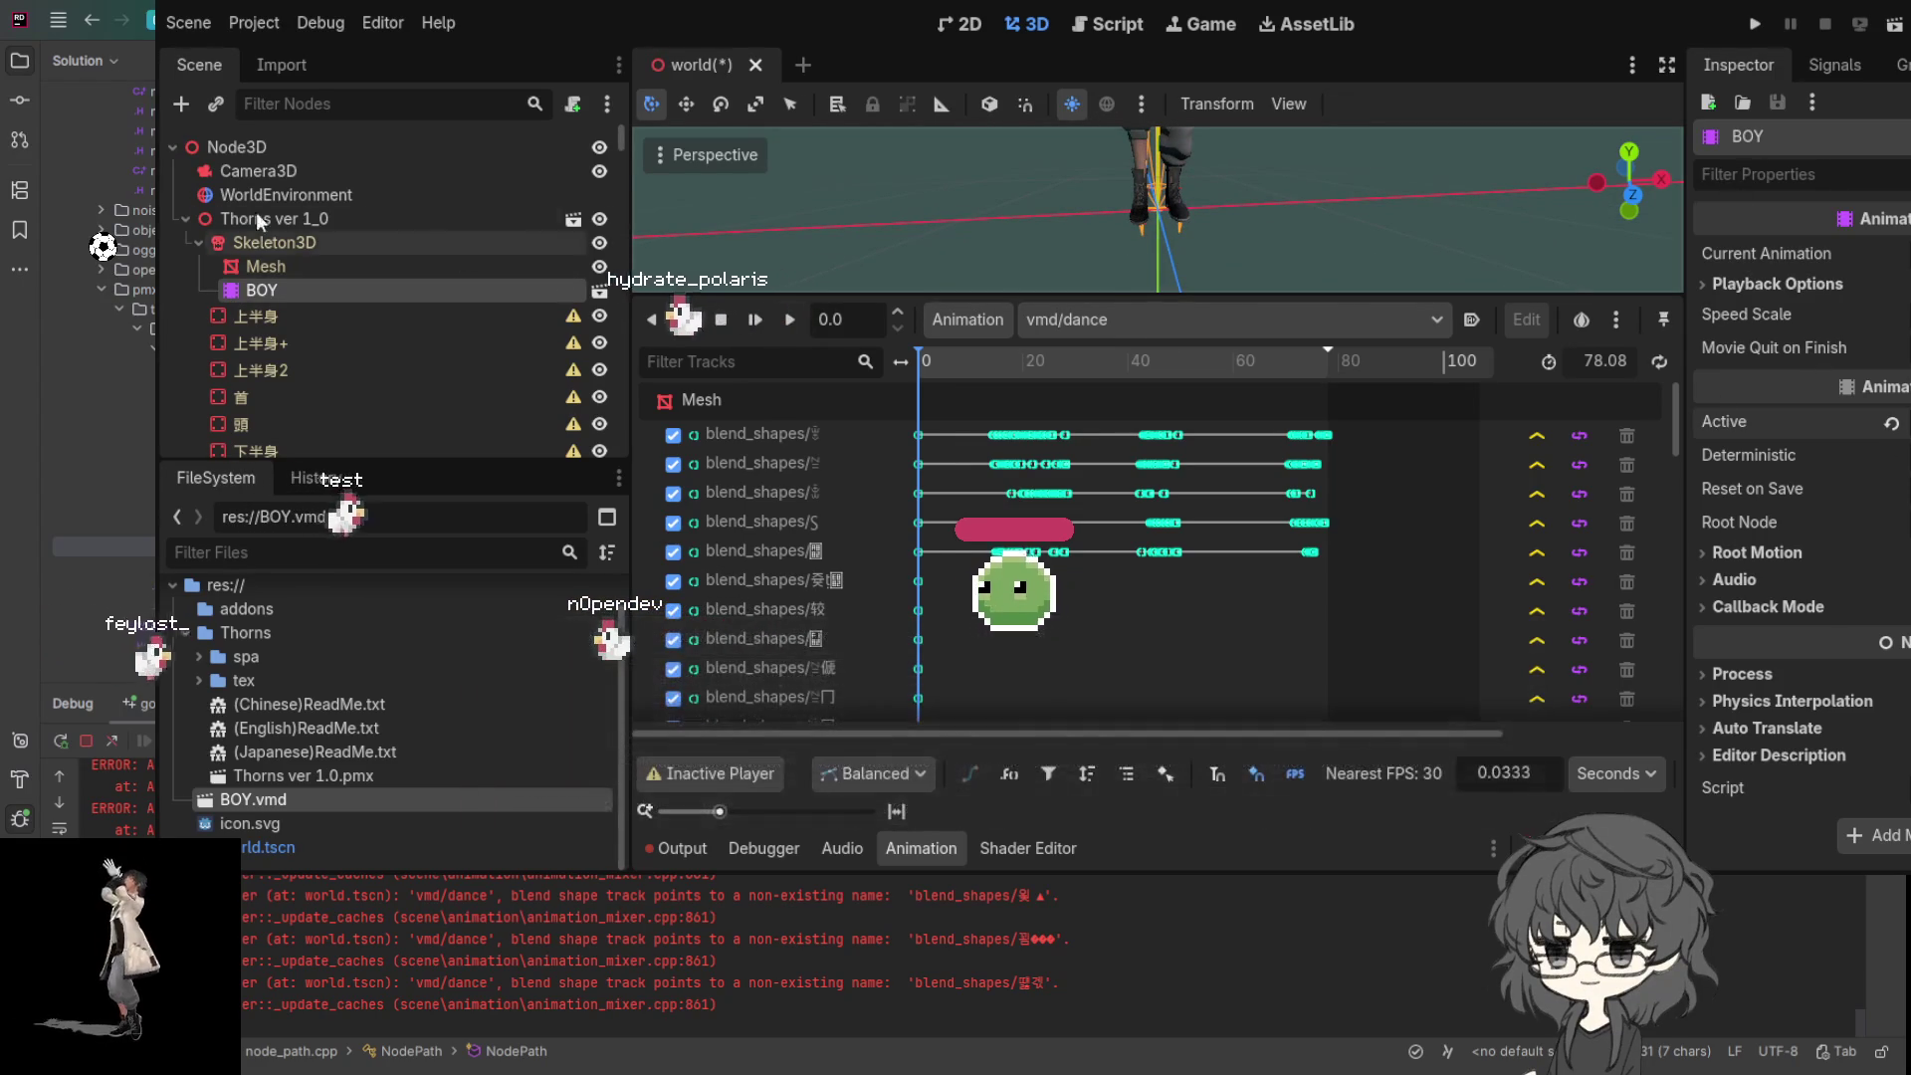
pyautogui.click(267, 242)
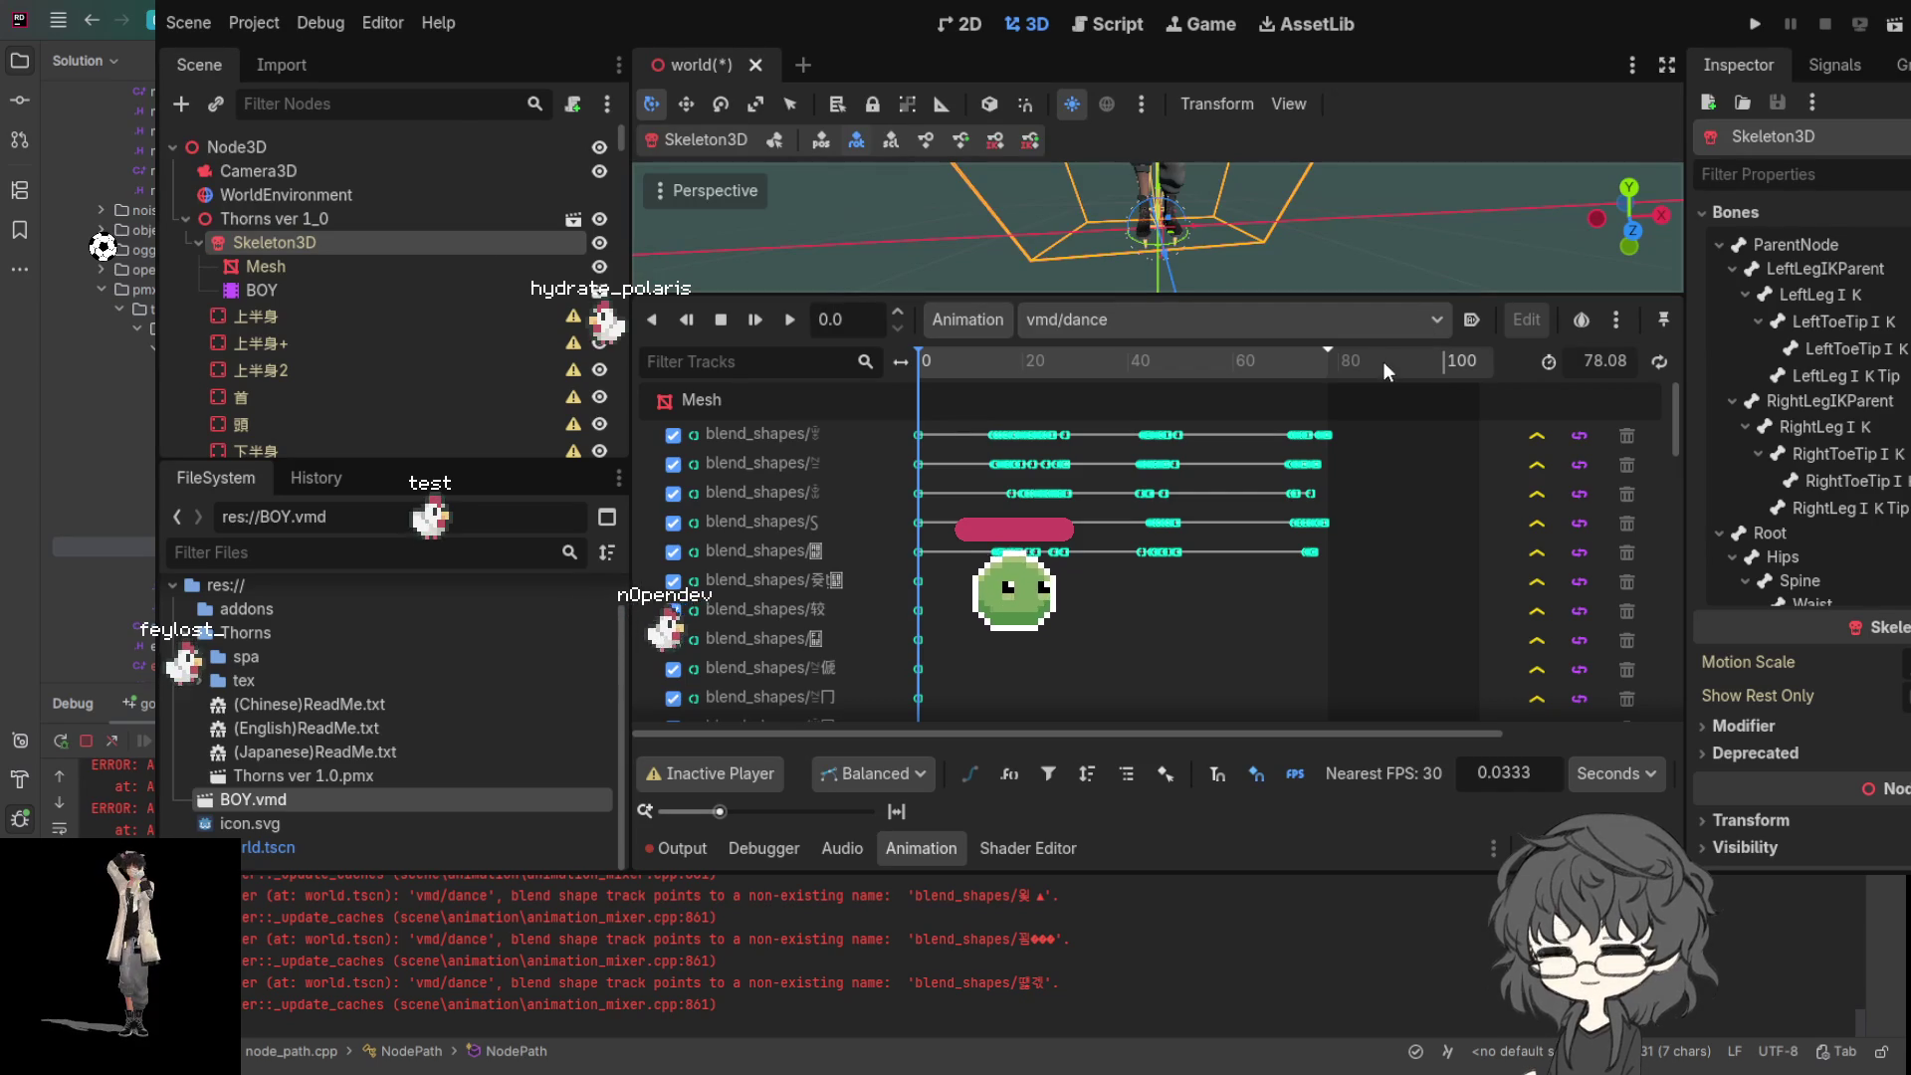
pyautogui.hotkey('ctrl', 'z')
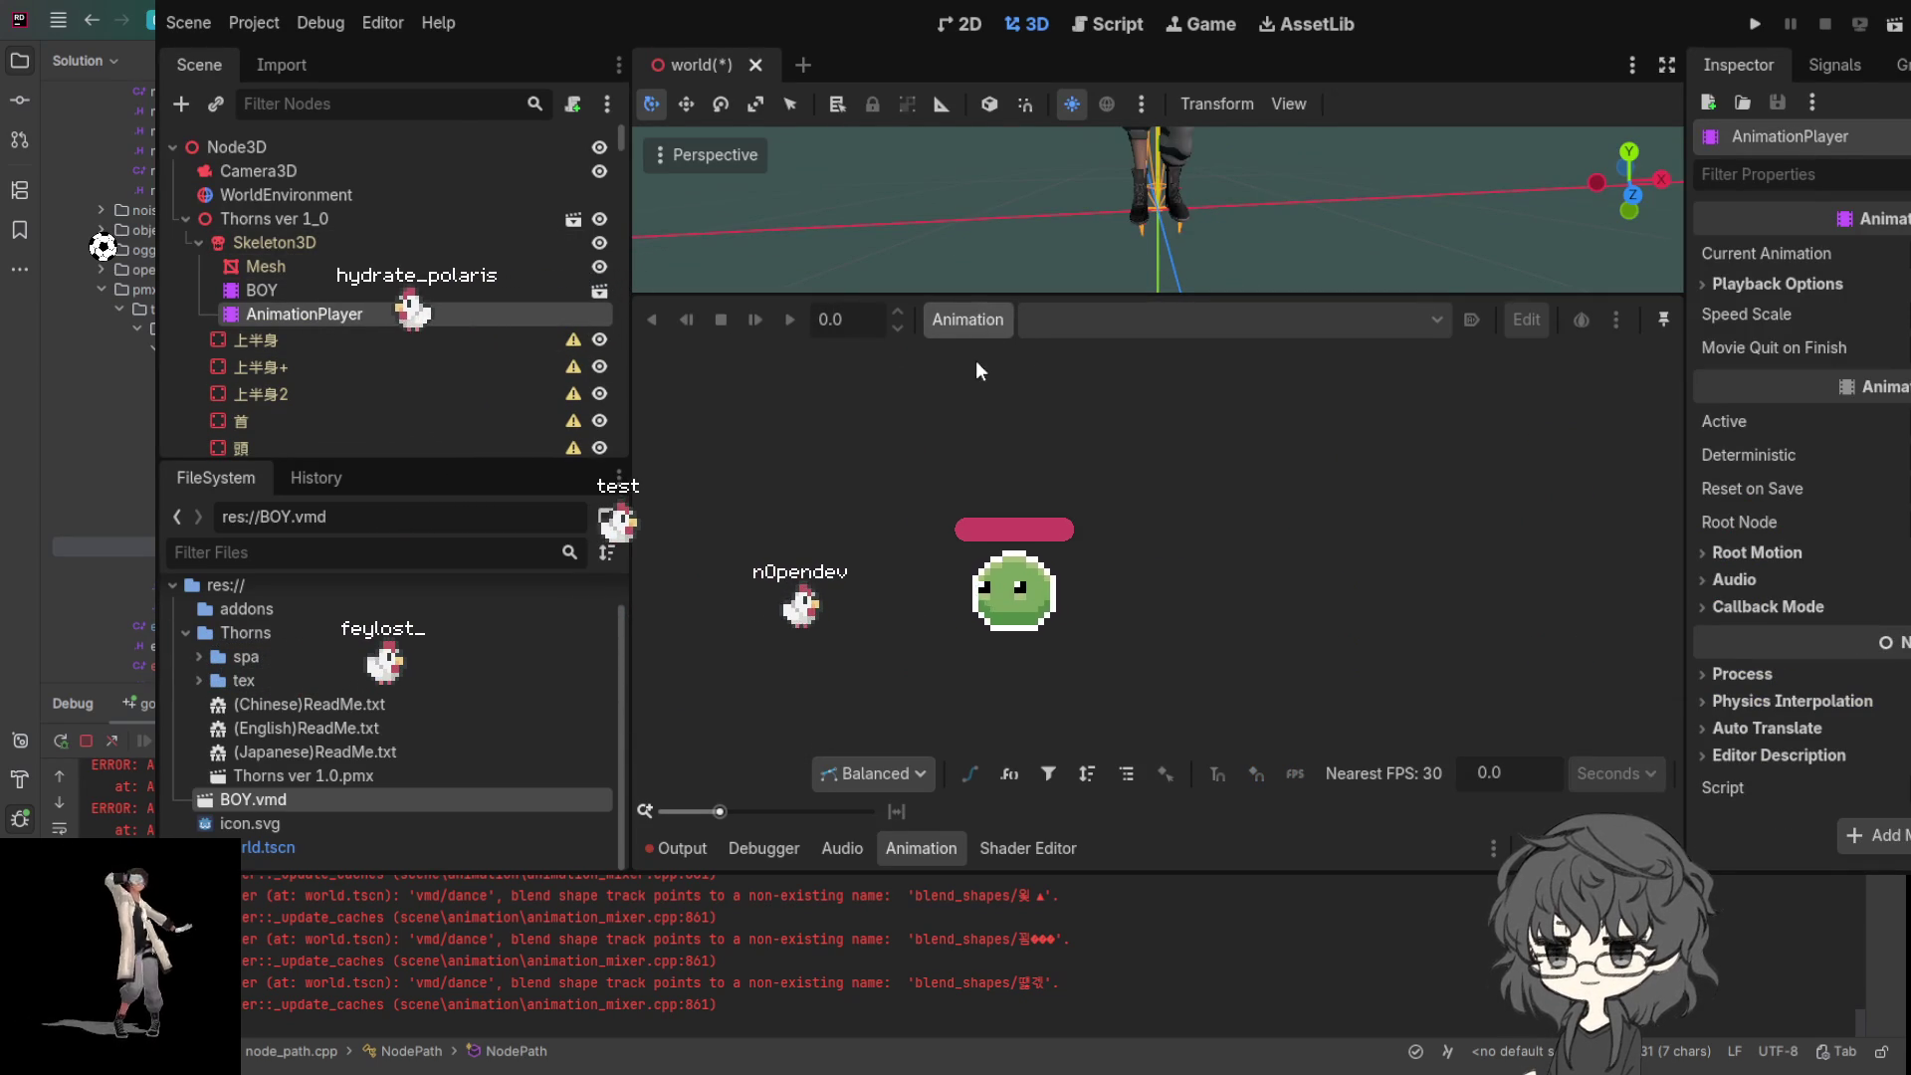
pyautogui.hotkey('ctrl', 'z')
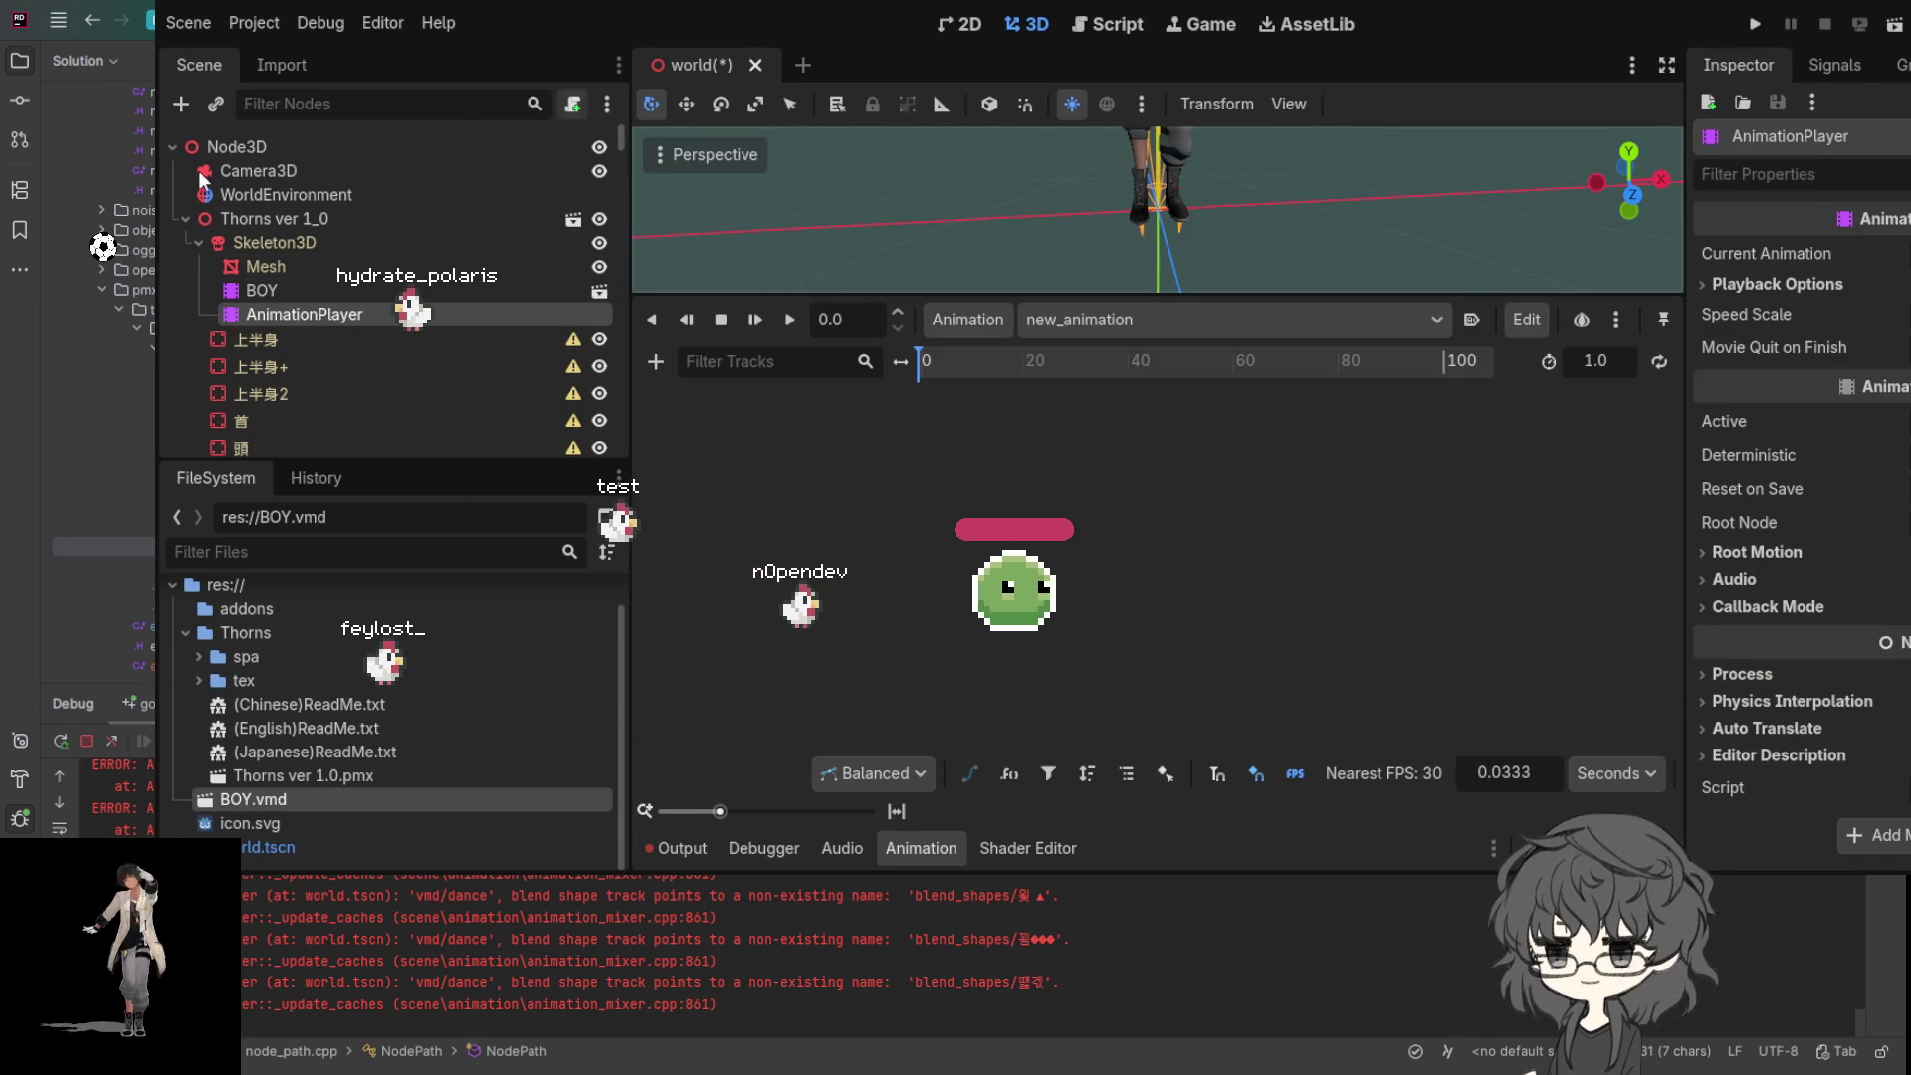
# - Select the Mesh node and browse its Blend Shapes list in the Inspector
pyautogui.click(277, 262)
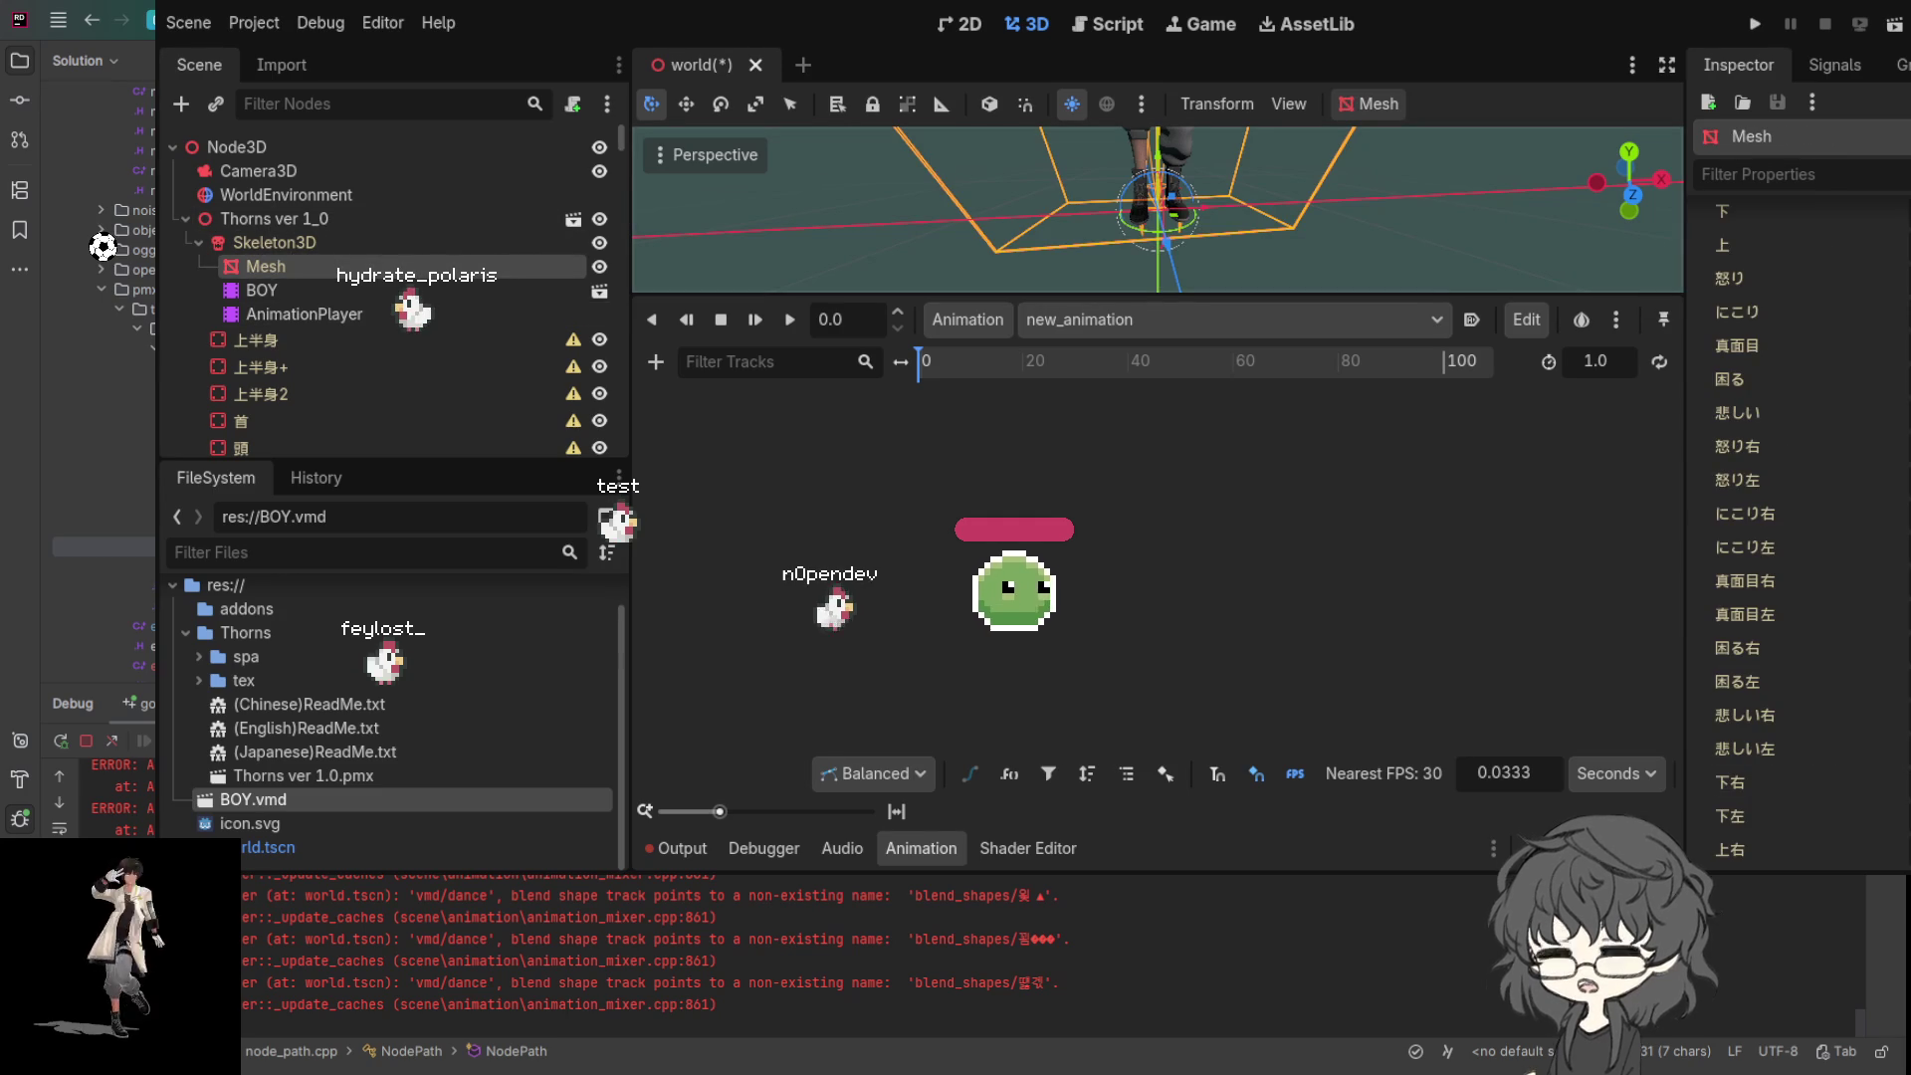
pyautogui.scroll(2, 1791, 527)
pyautogui.scroll(-10, 1792, 528)
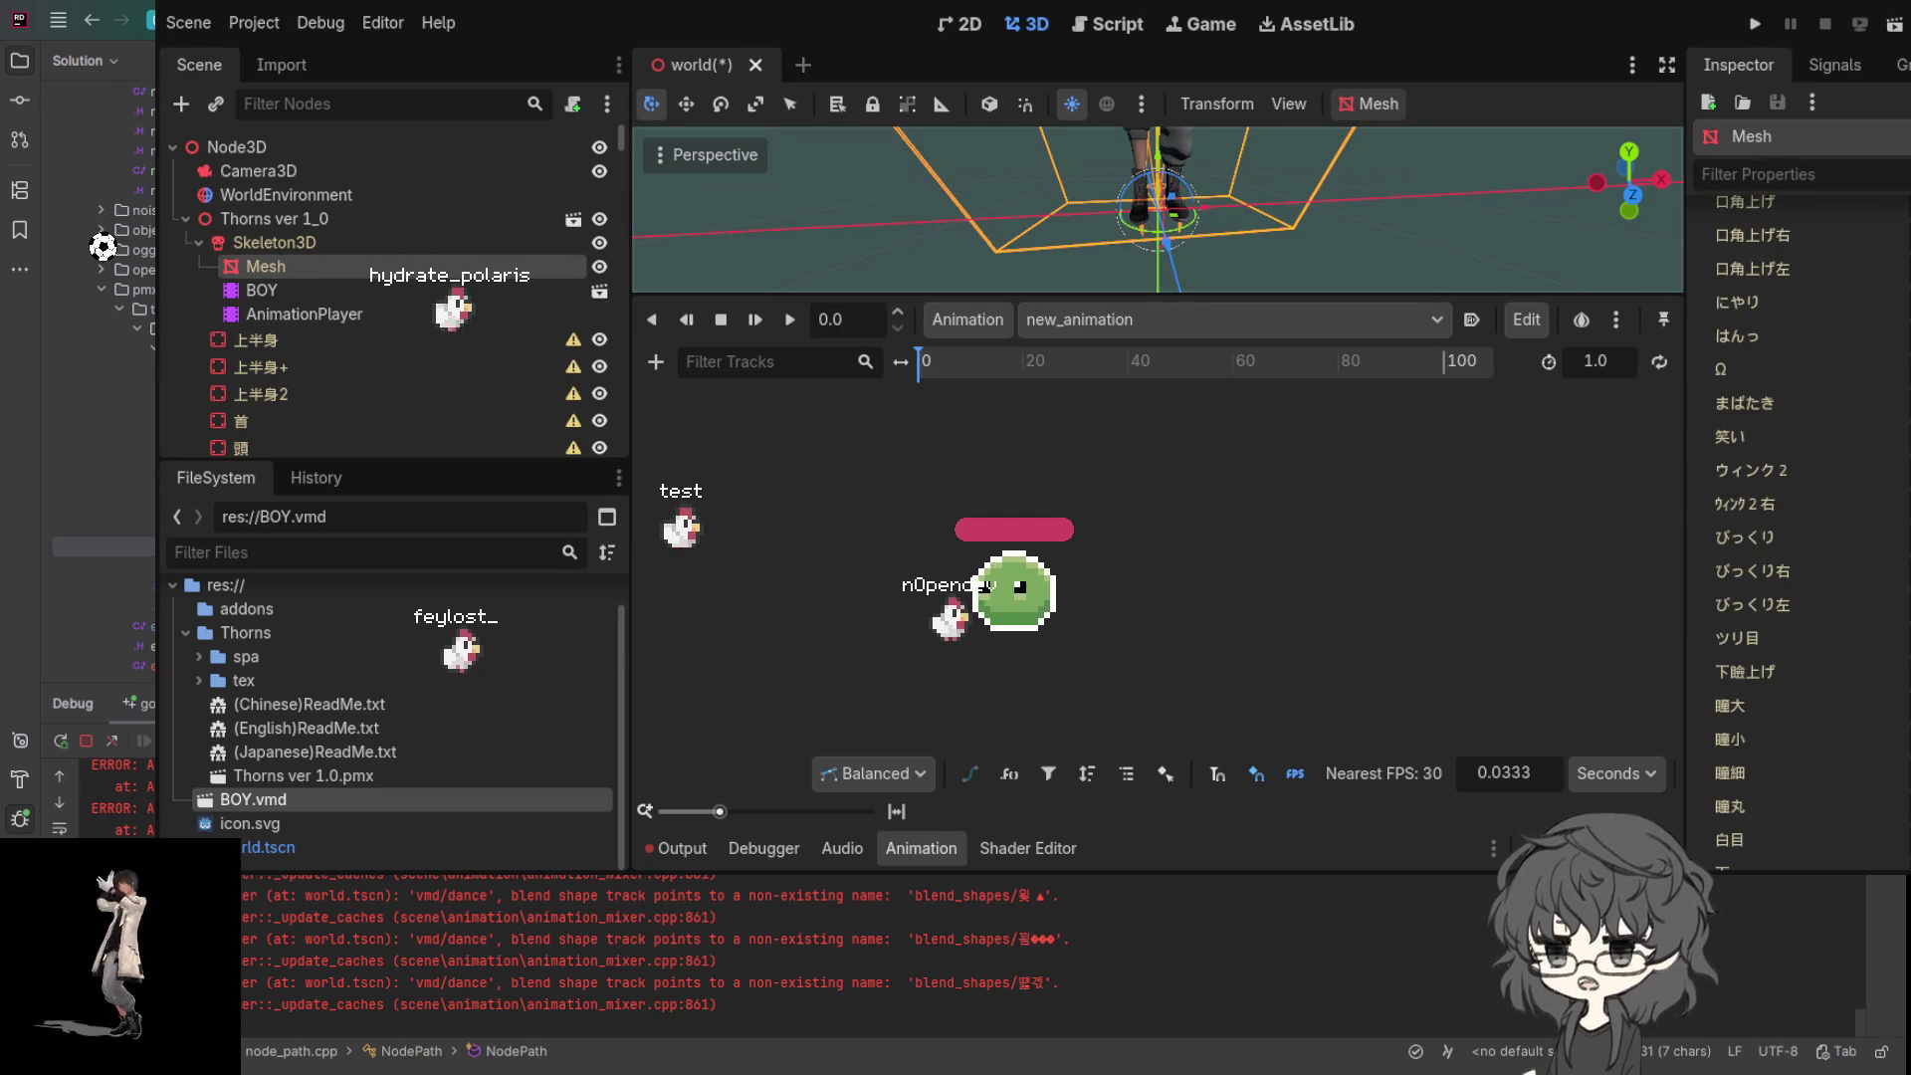
pyautogui.scroll(-3, 1801, 374)
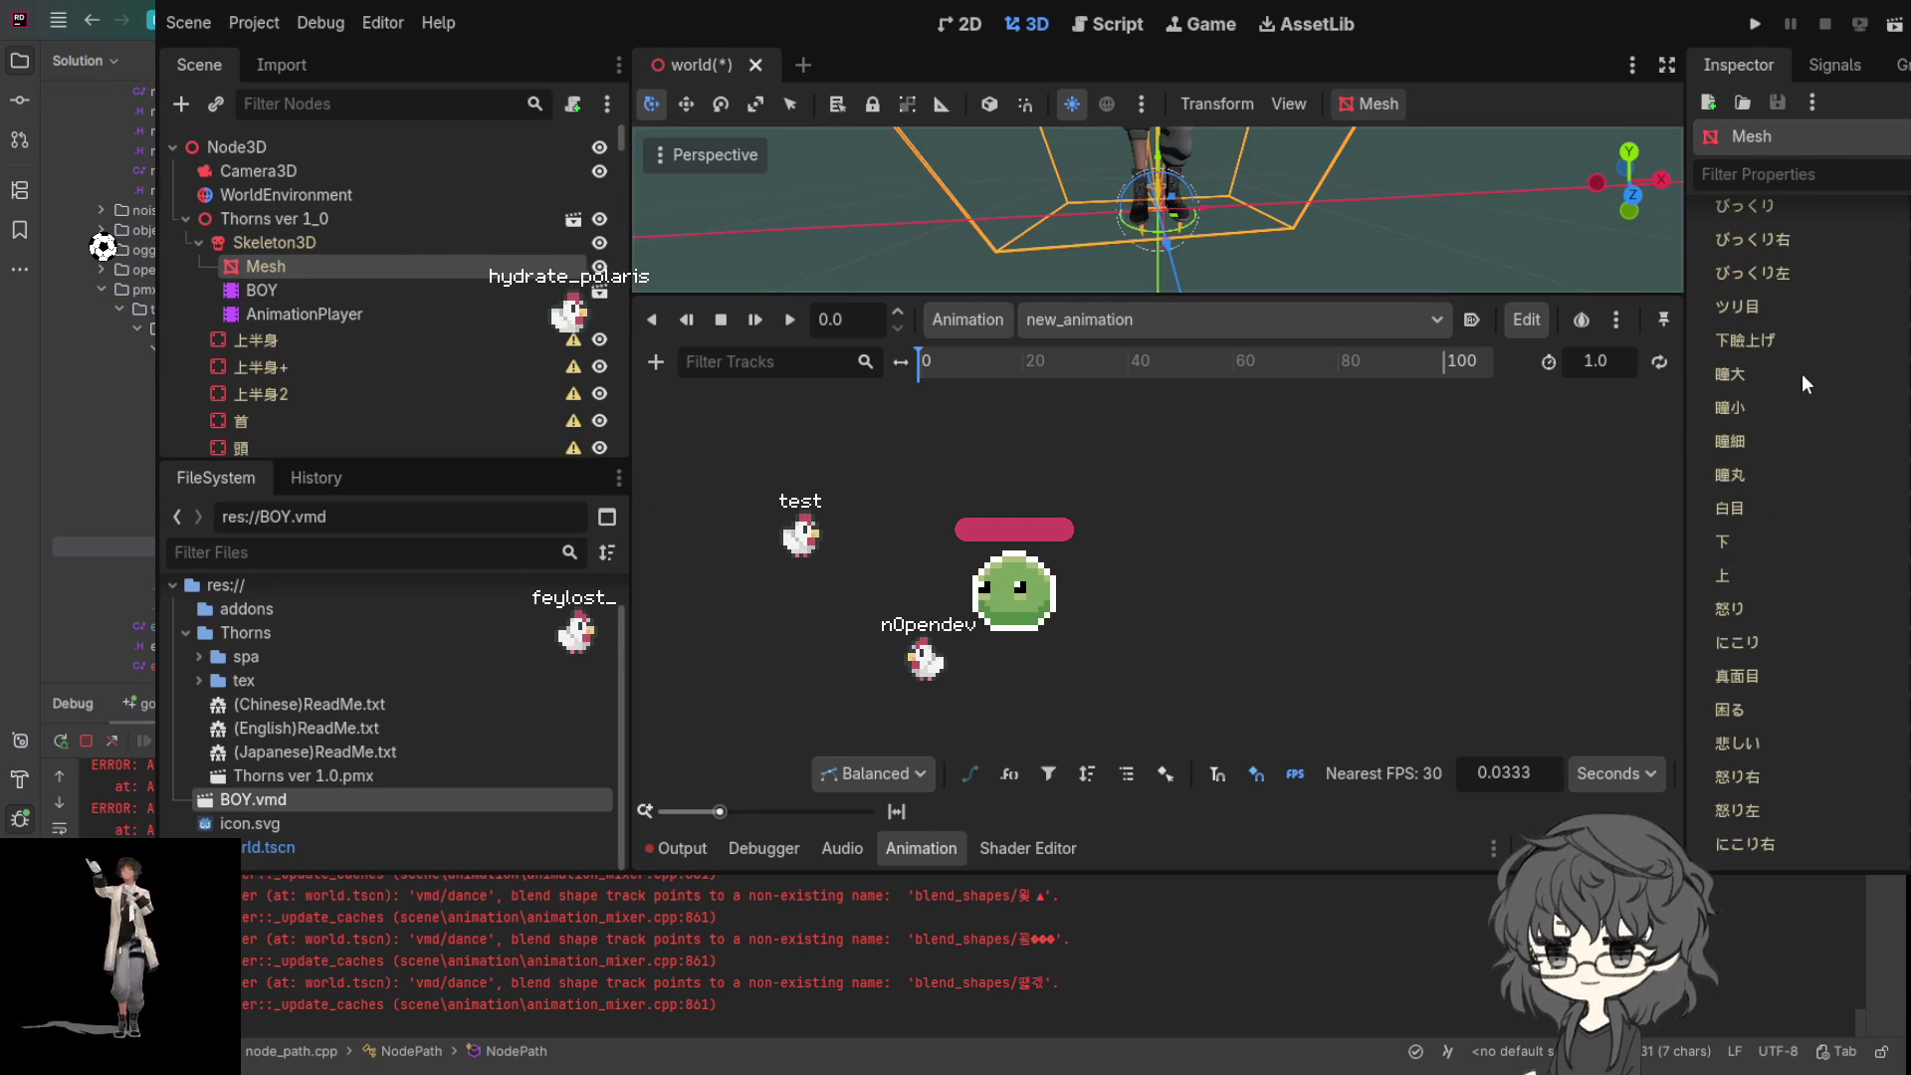
pyautogui.scroll(10, 1804, 373)
# - Key the Mesh's あ blend shape as a track in new_animation
pyautogui.click(1803, 378)
pyautogui.moveTo(1488, 456); pyautogui.dragTo(1488, 456)
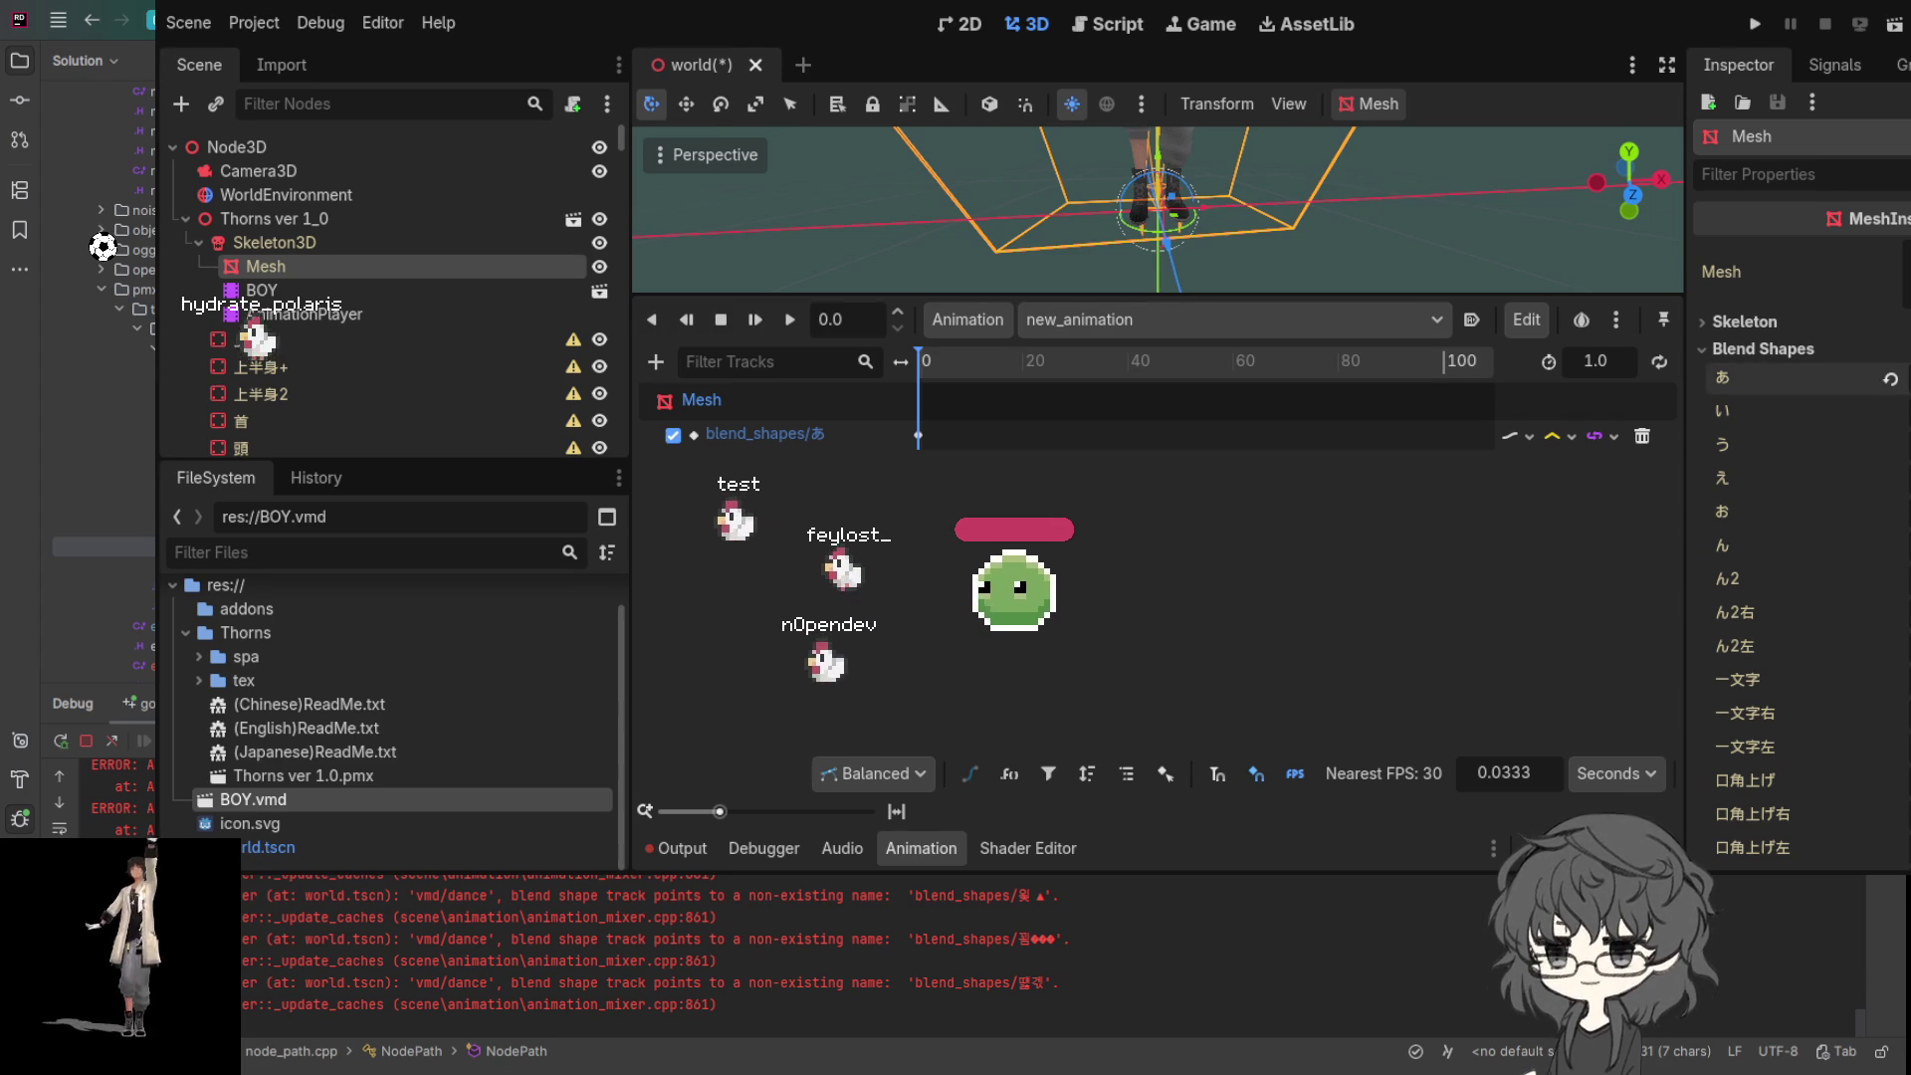
pyautogui.scroll(-3, 1332, 201)
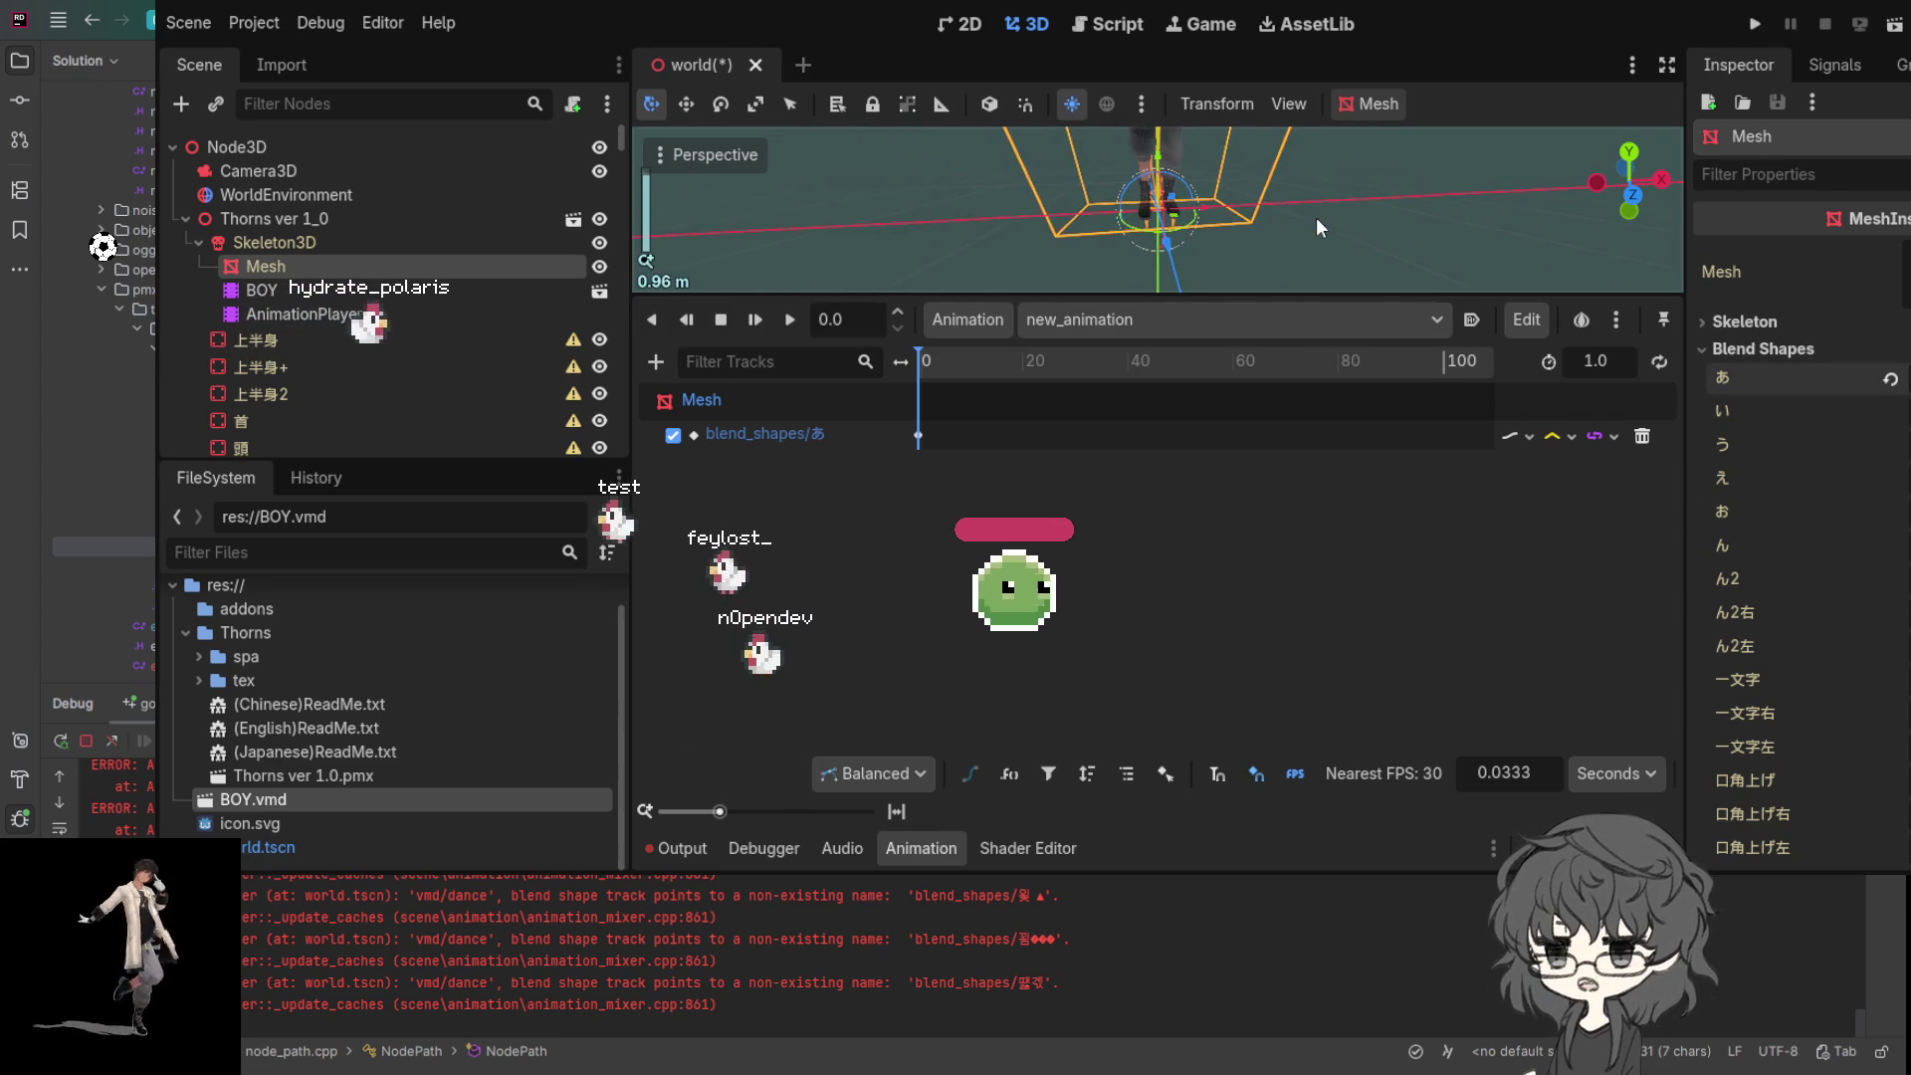
# - Revert the ん blend shape to default and apply the お mouth shape on the Mesh
pyautogui.scroll(5, 1308, 199)
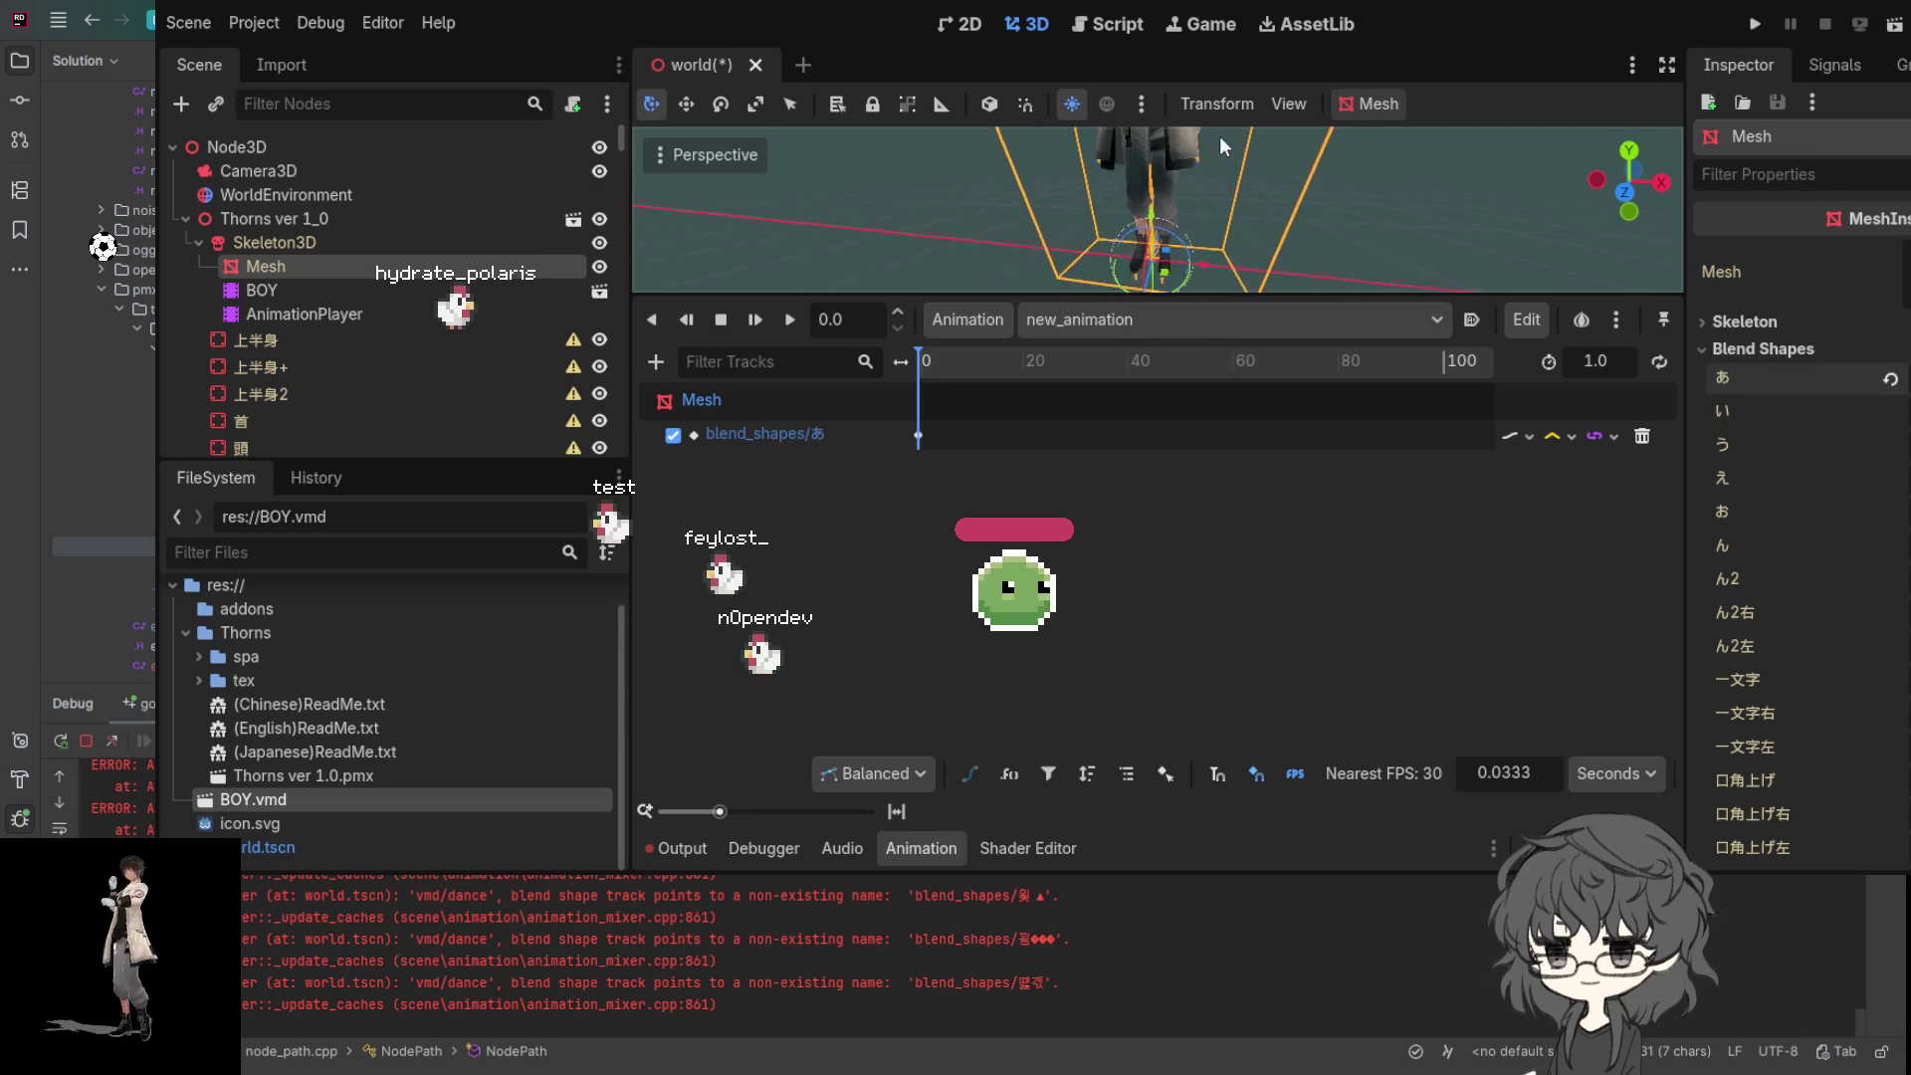
pyautogui.scroll(3, 1194, 249)
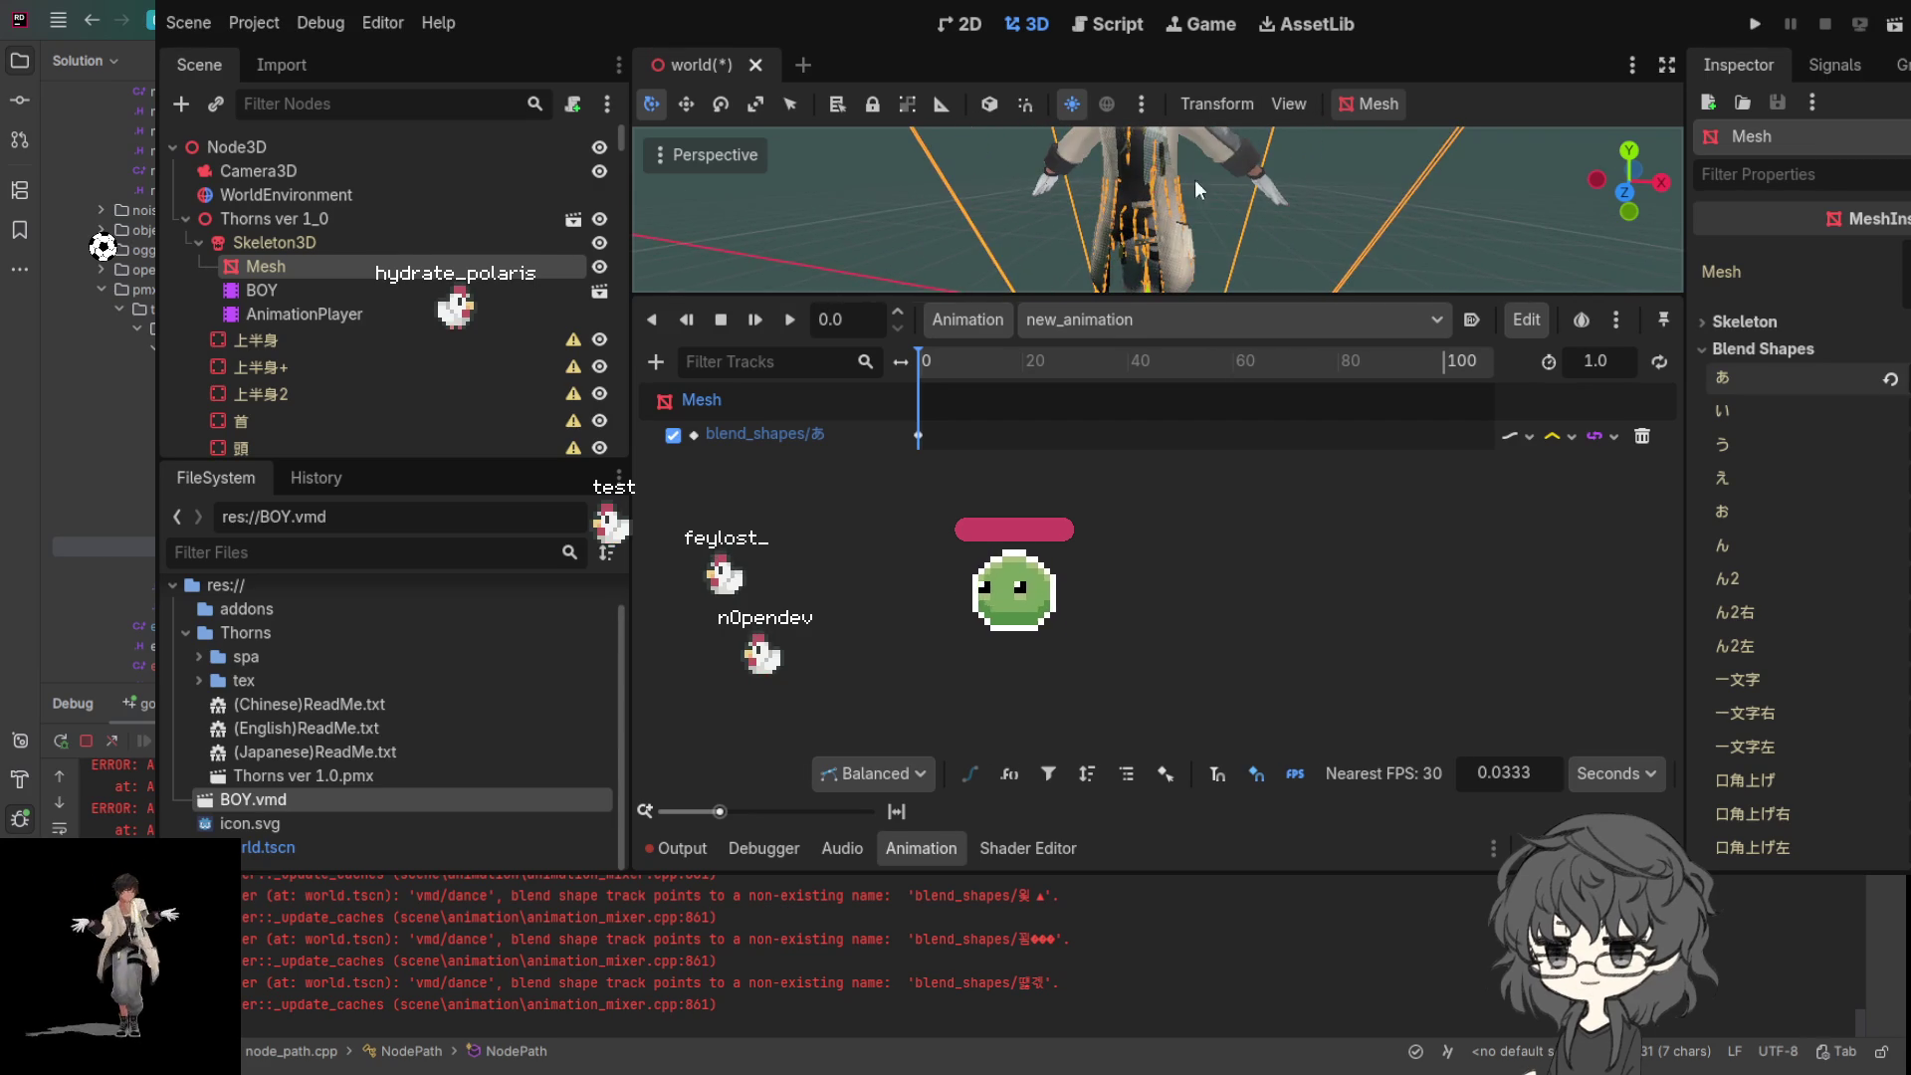
pyautogui.scroll(-3, 1174, 165)
pyautogui.scroll(1, 1179, 169)
pyautogui.scroll(4, 1179, 170)
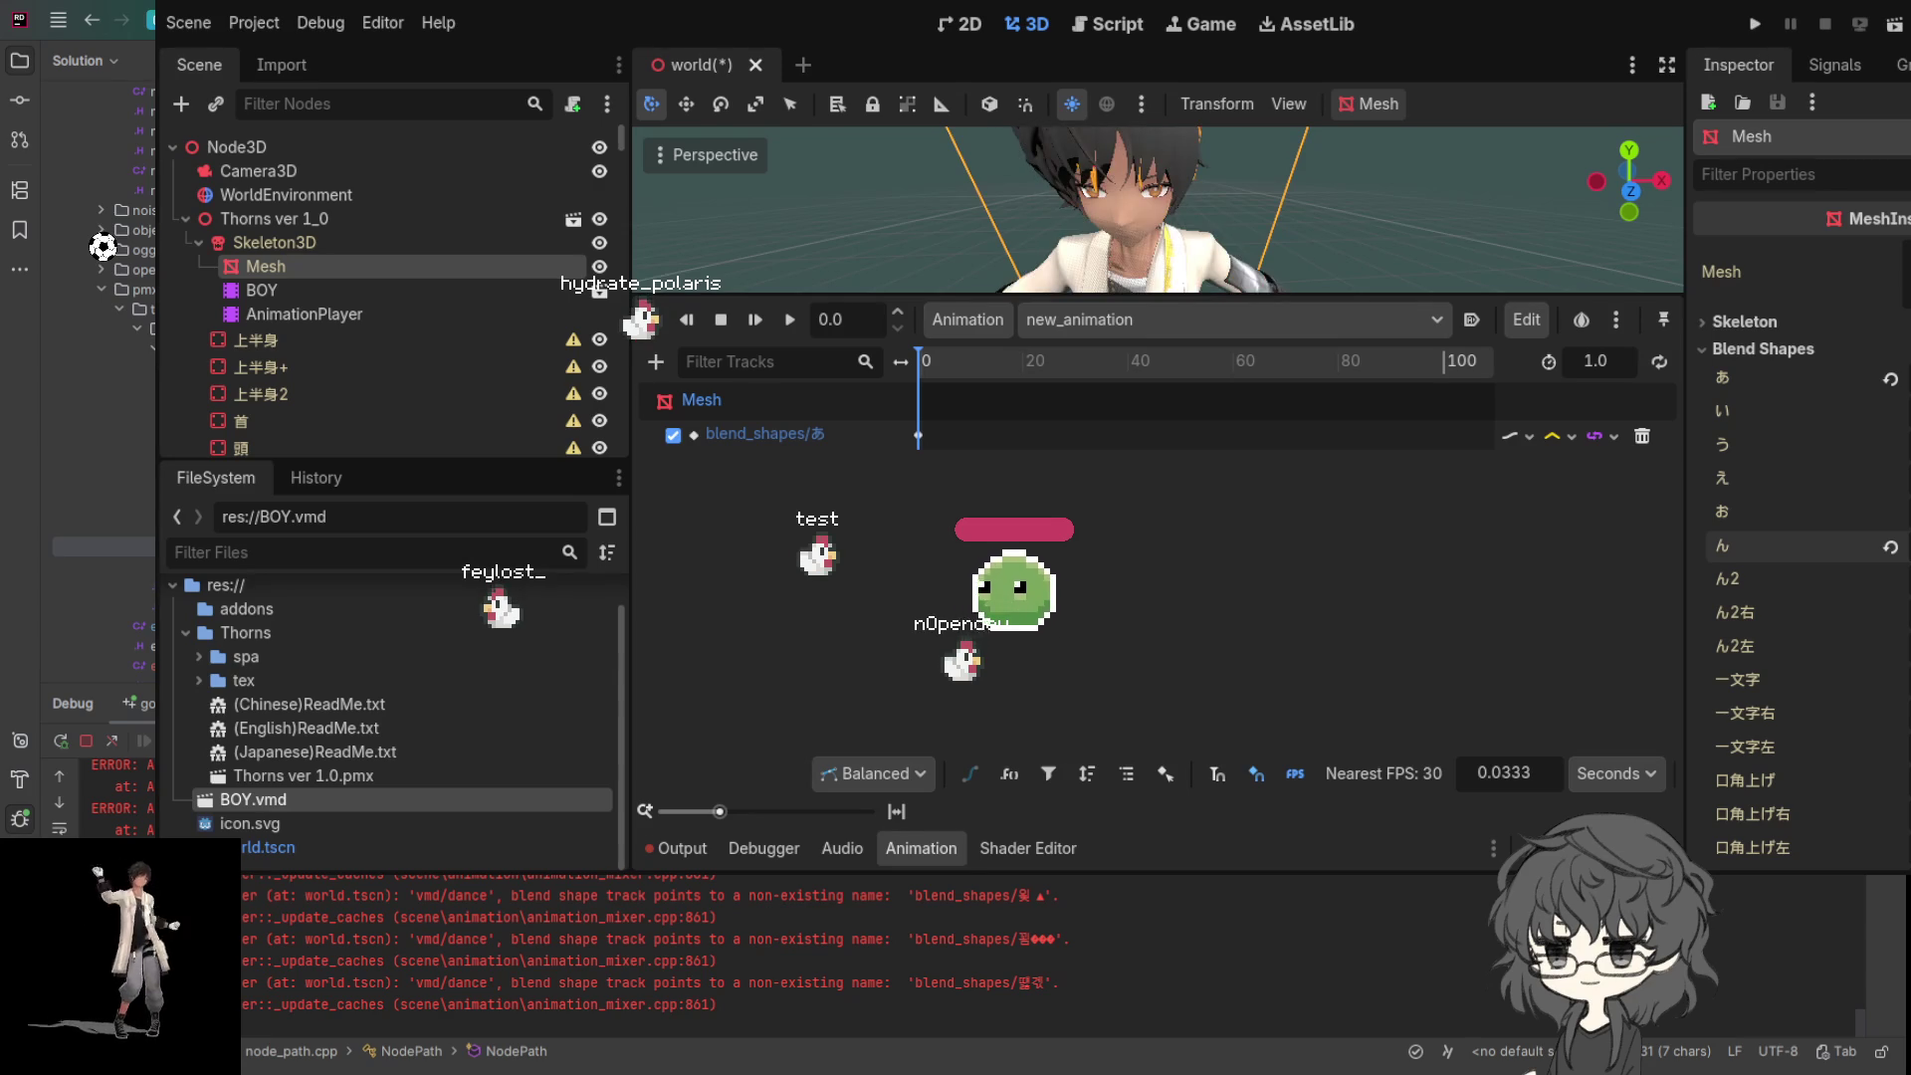
pyautogui.click(1890, 548)
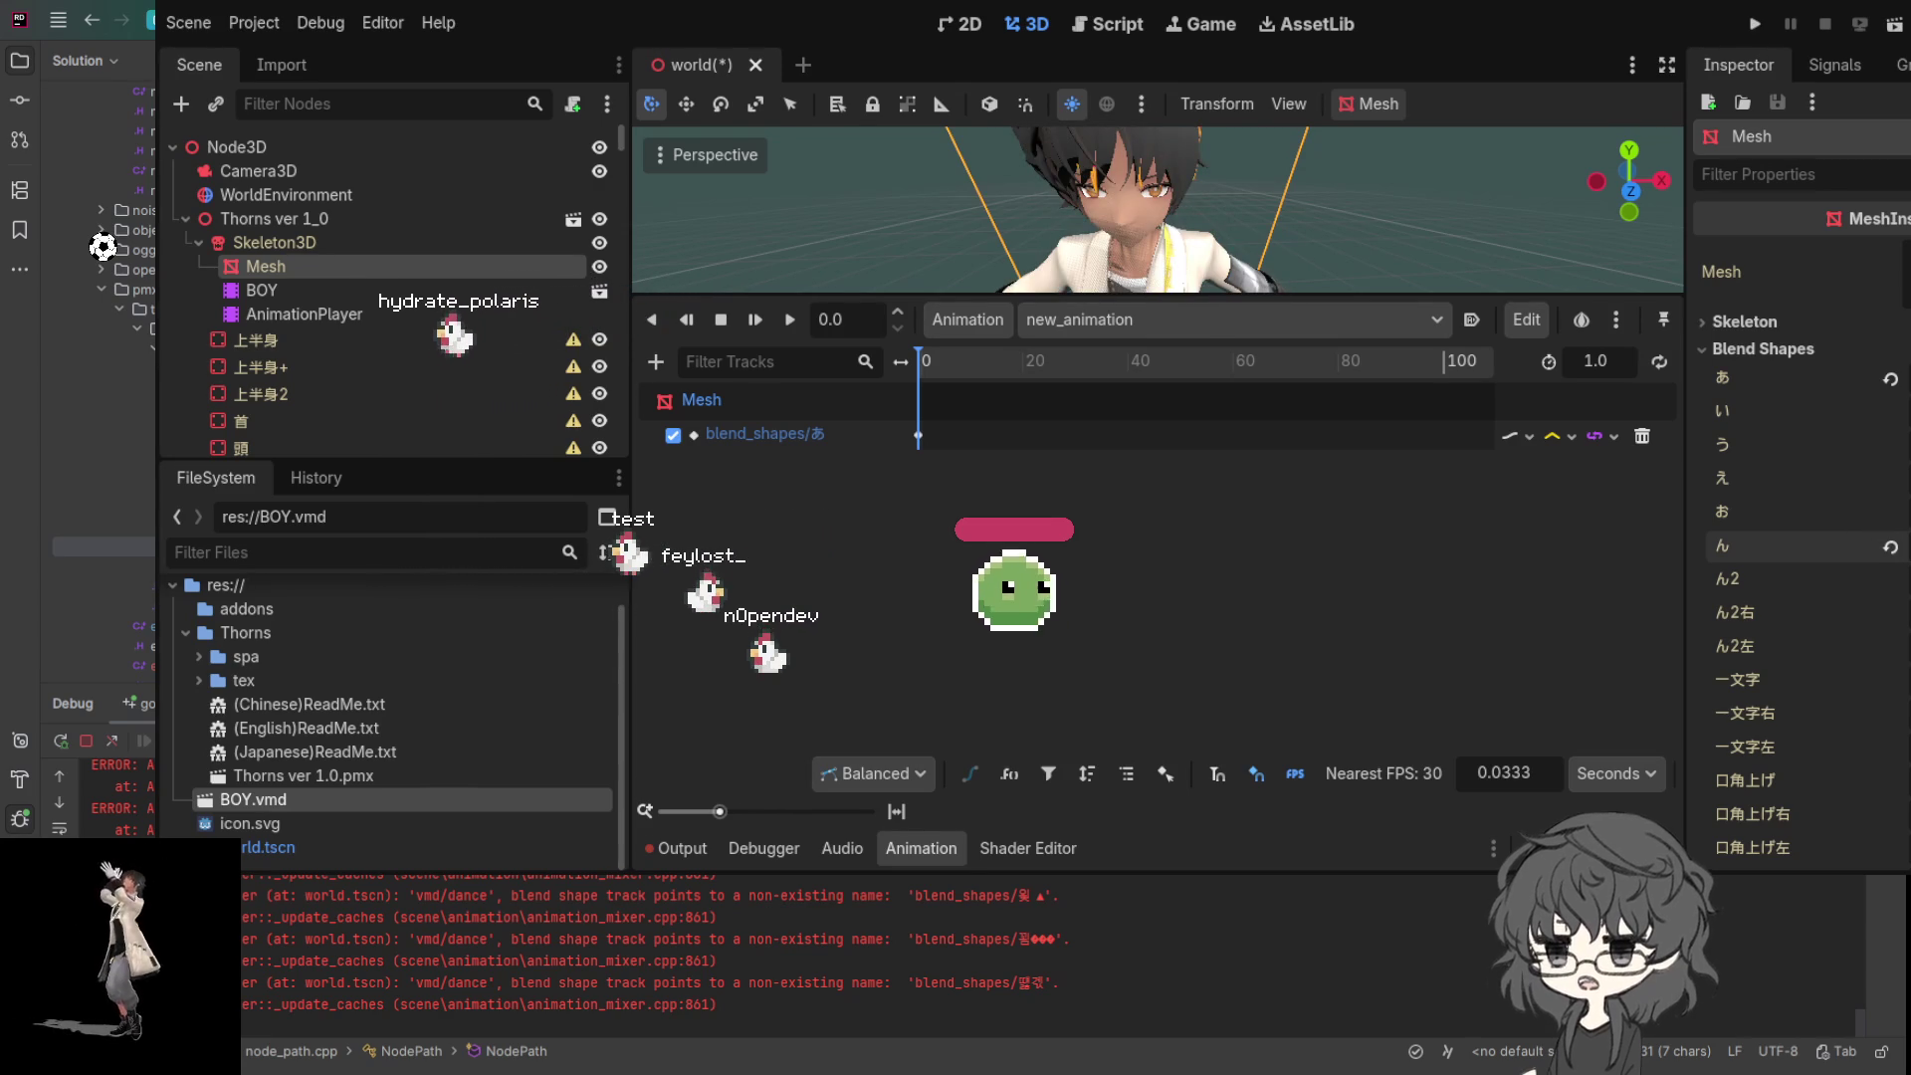
pyautogui.click(1890, 547)
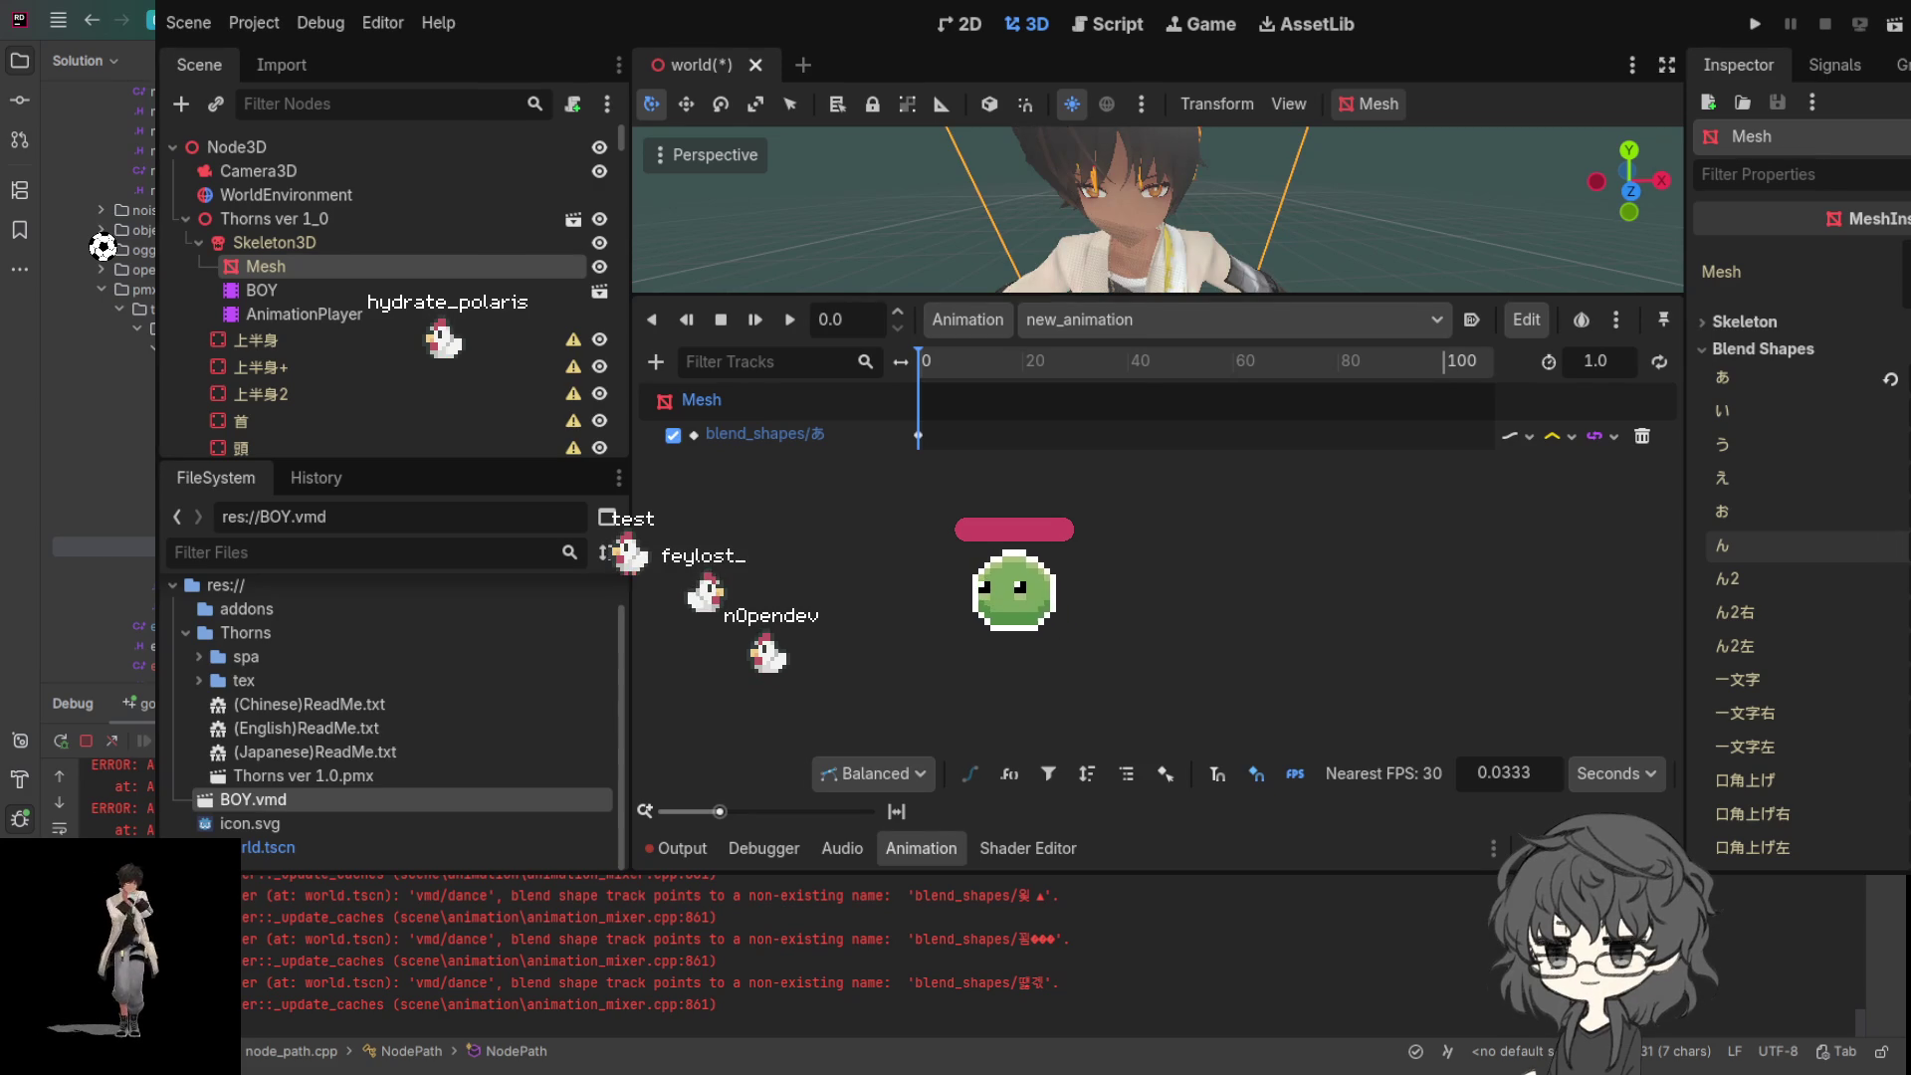
pyautogui.click(1901, 513)
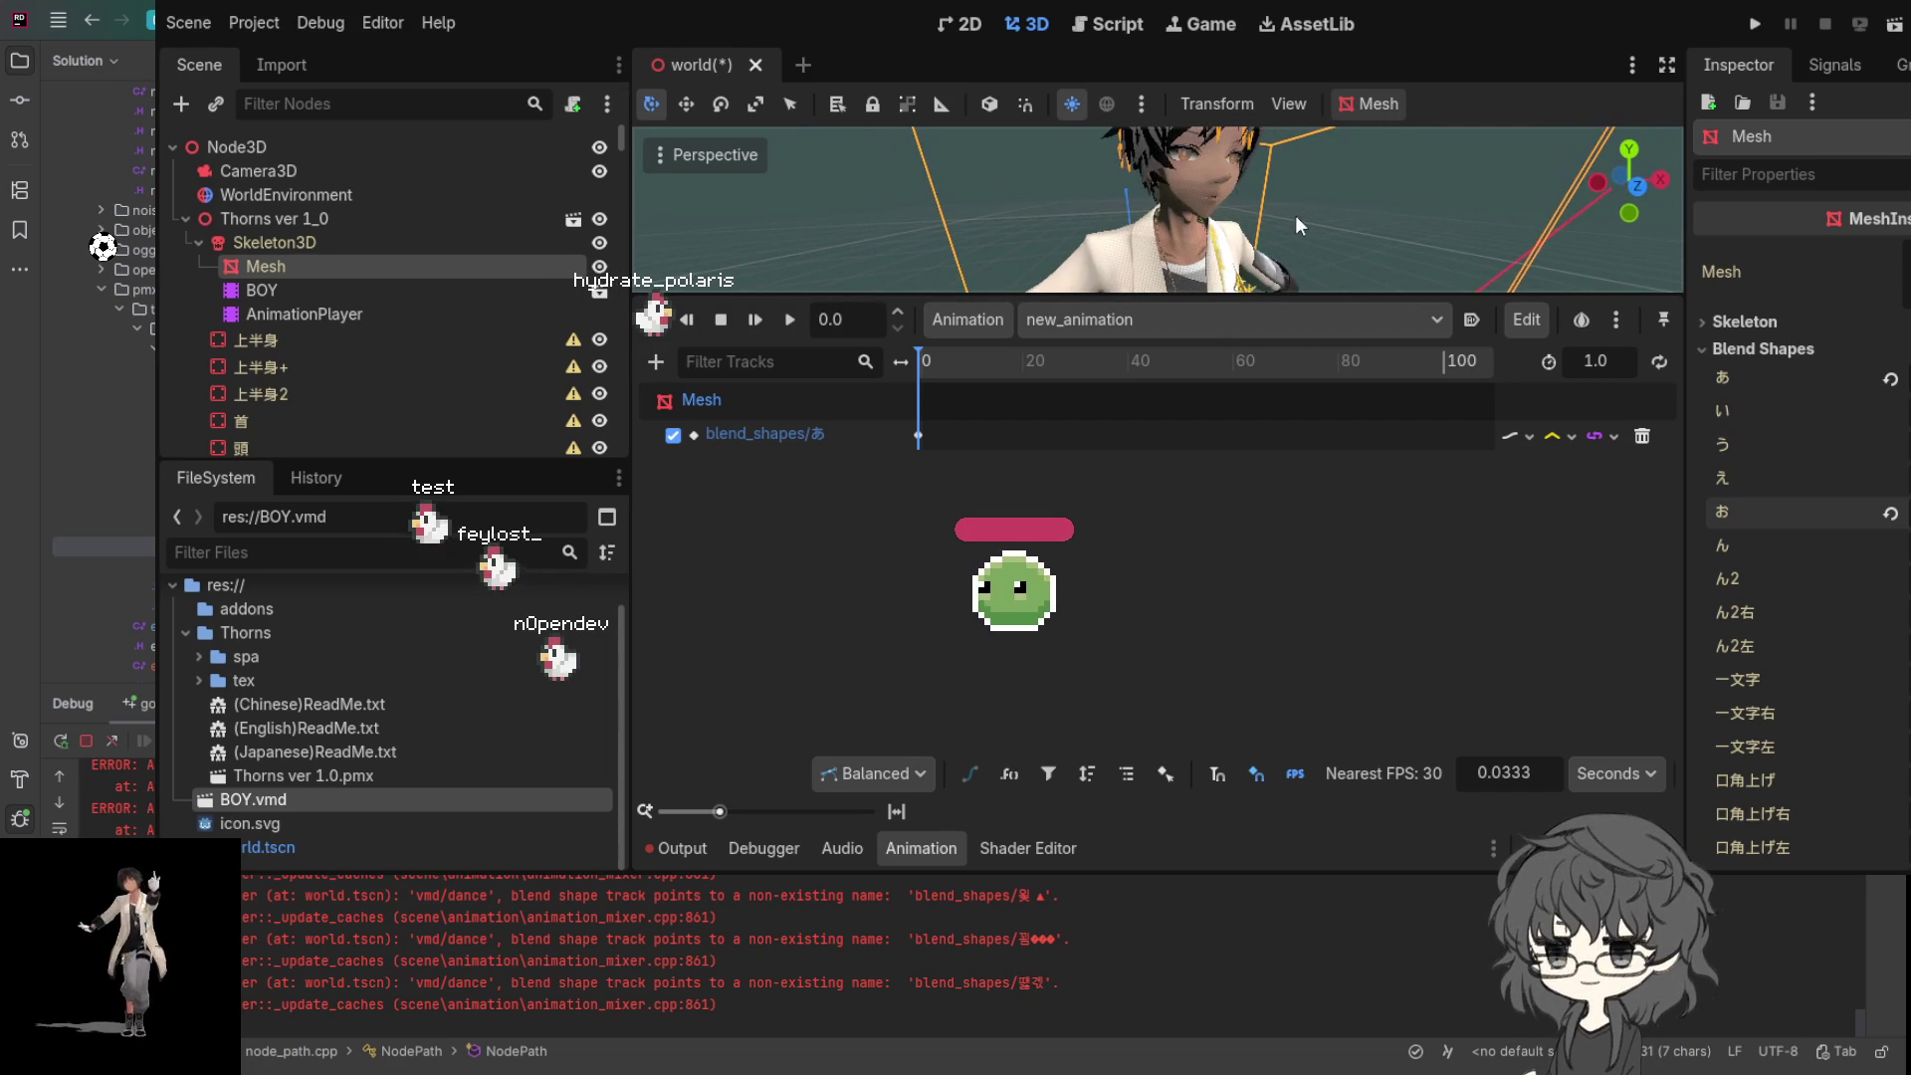
pyautogui.moveTo(1252, 296)
pyautogui.mouseDown()
pyautogui.moveTo(1256, 403)
pyautogui.moveTo(1294, 414)
pyautogui.mouseUp()
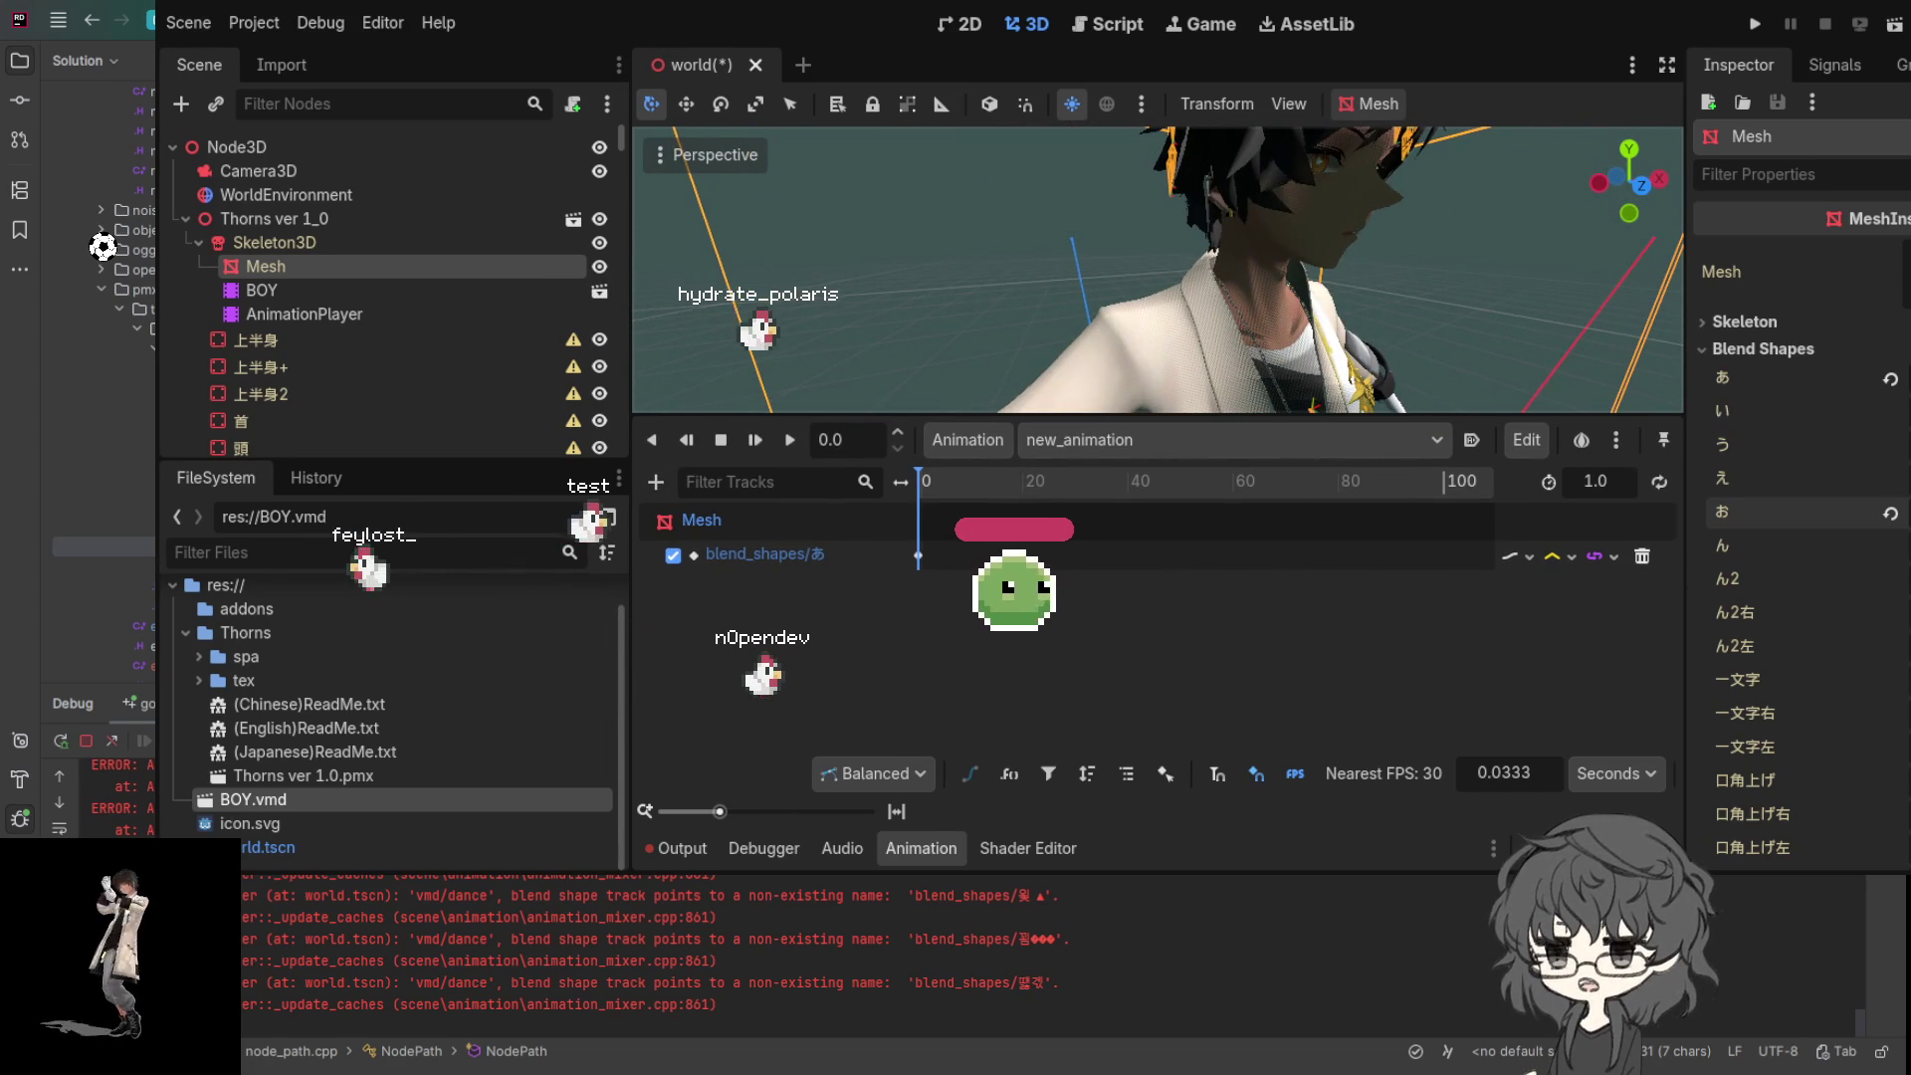
# - Revert お and あ to default, then reapply あ so only it stays set
pyautogui.click(1891, 515)
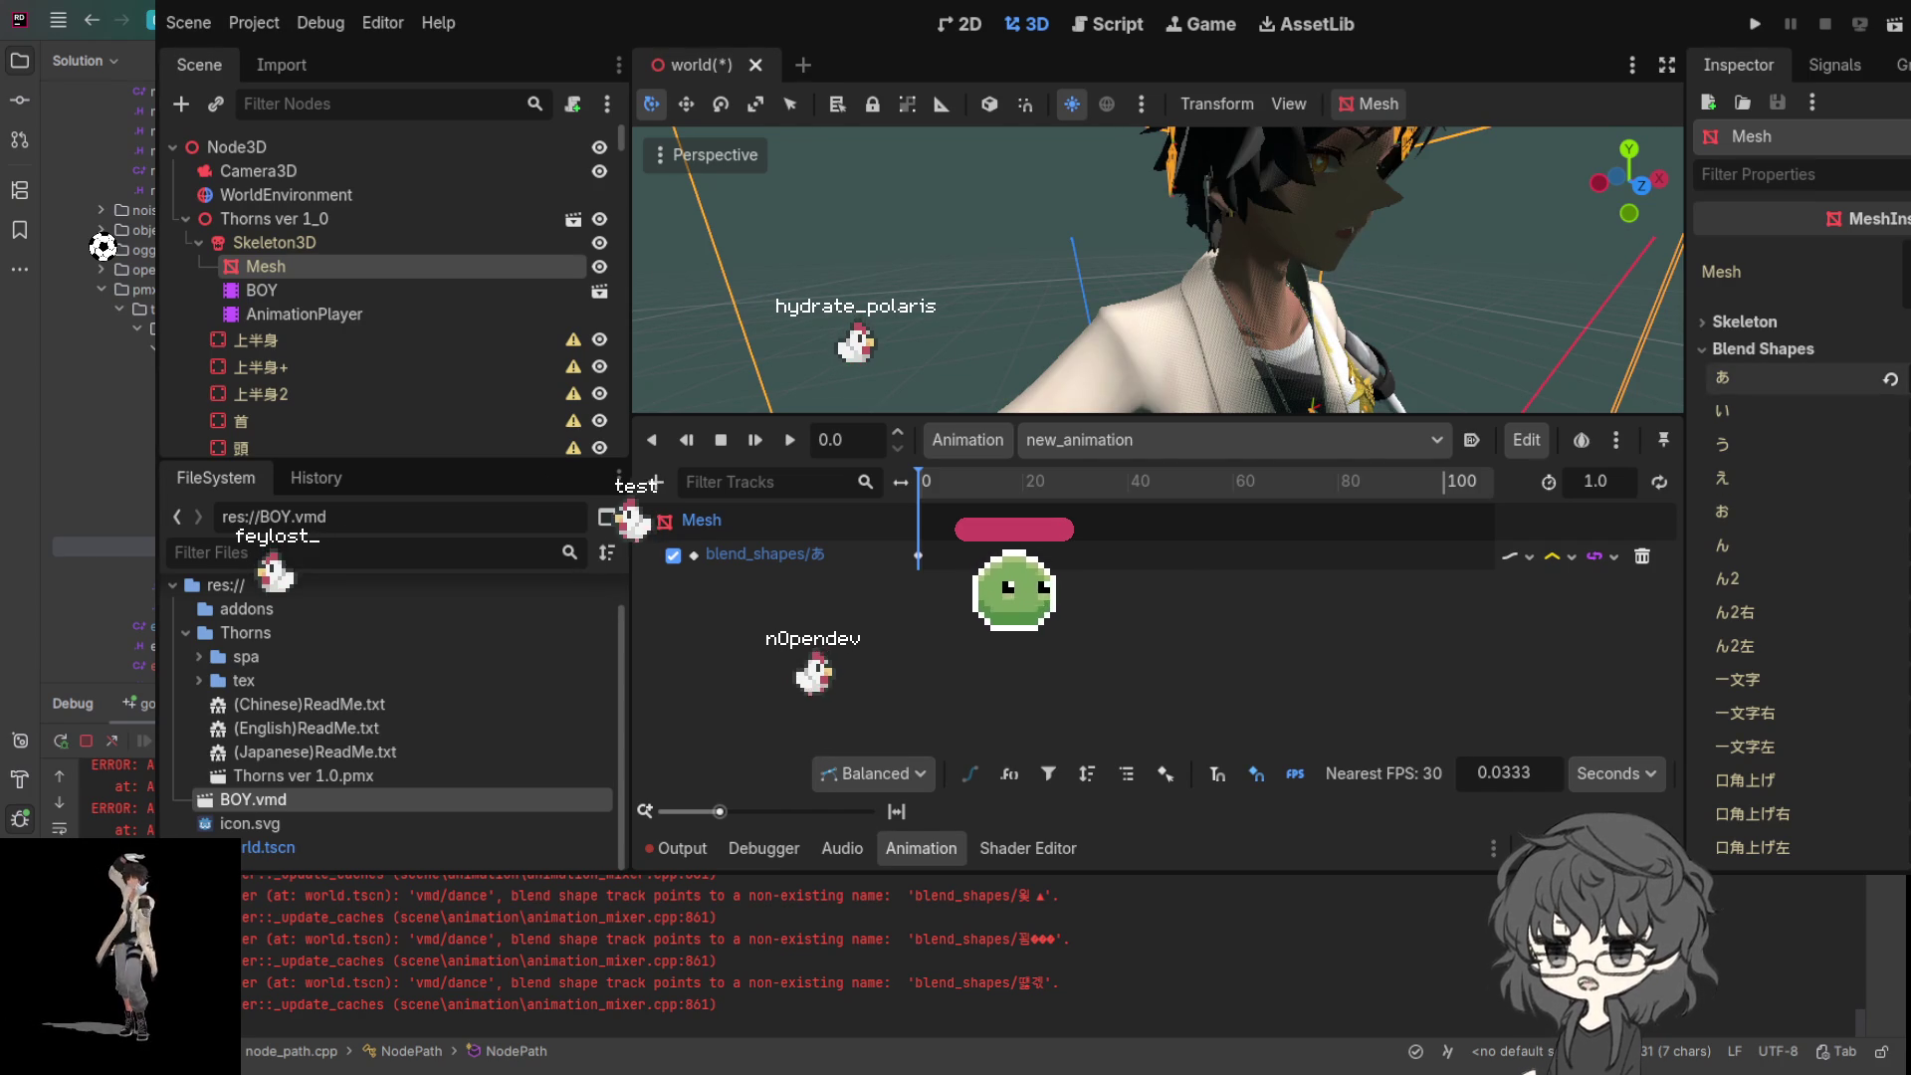
pyautogui.click(1890, 379)
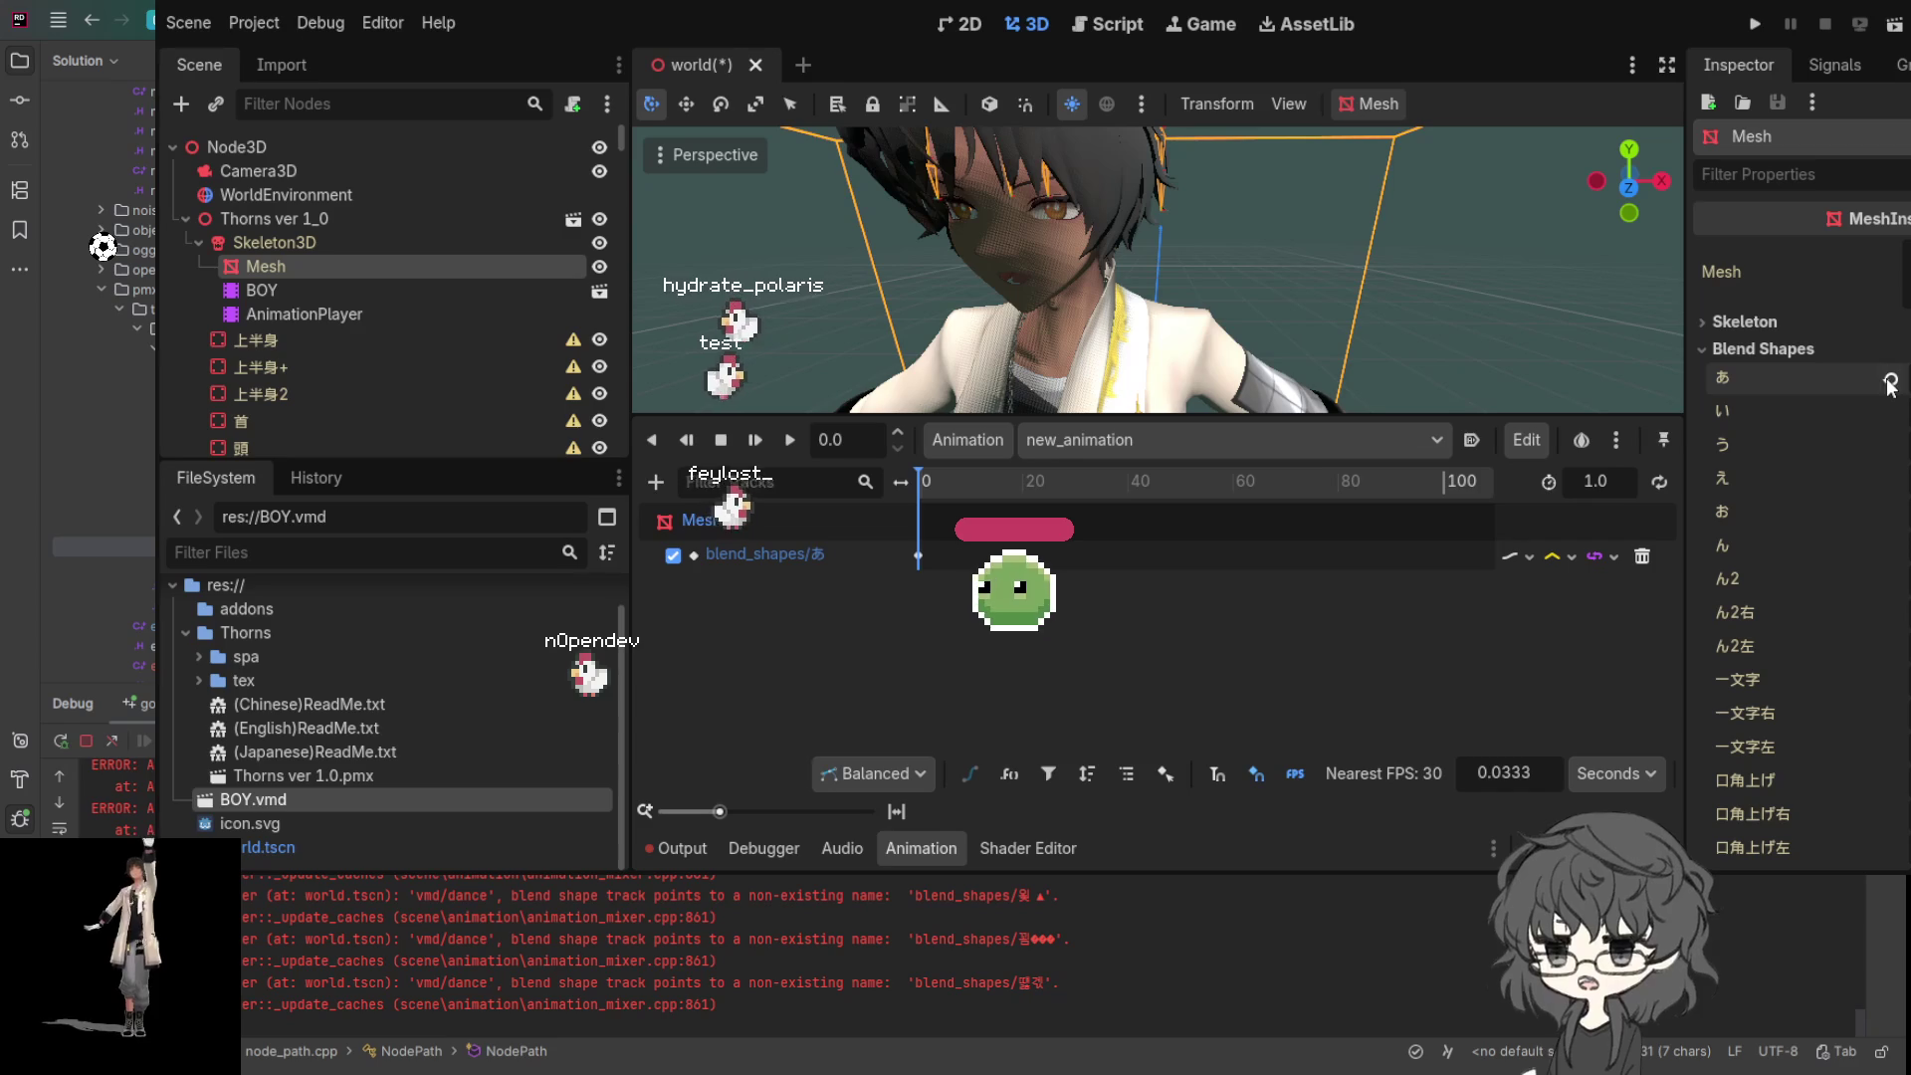
pyautogui.click(1749, 513)
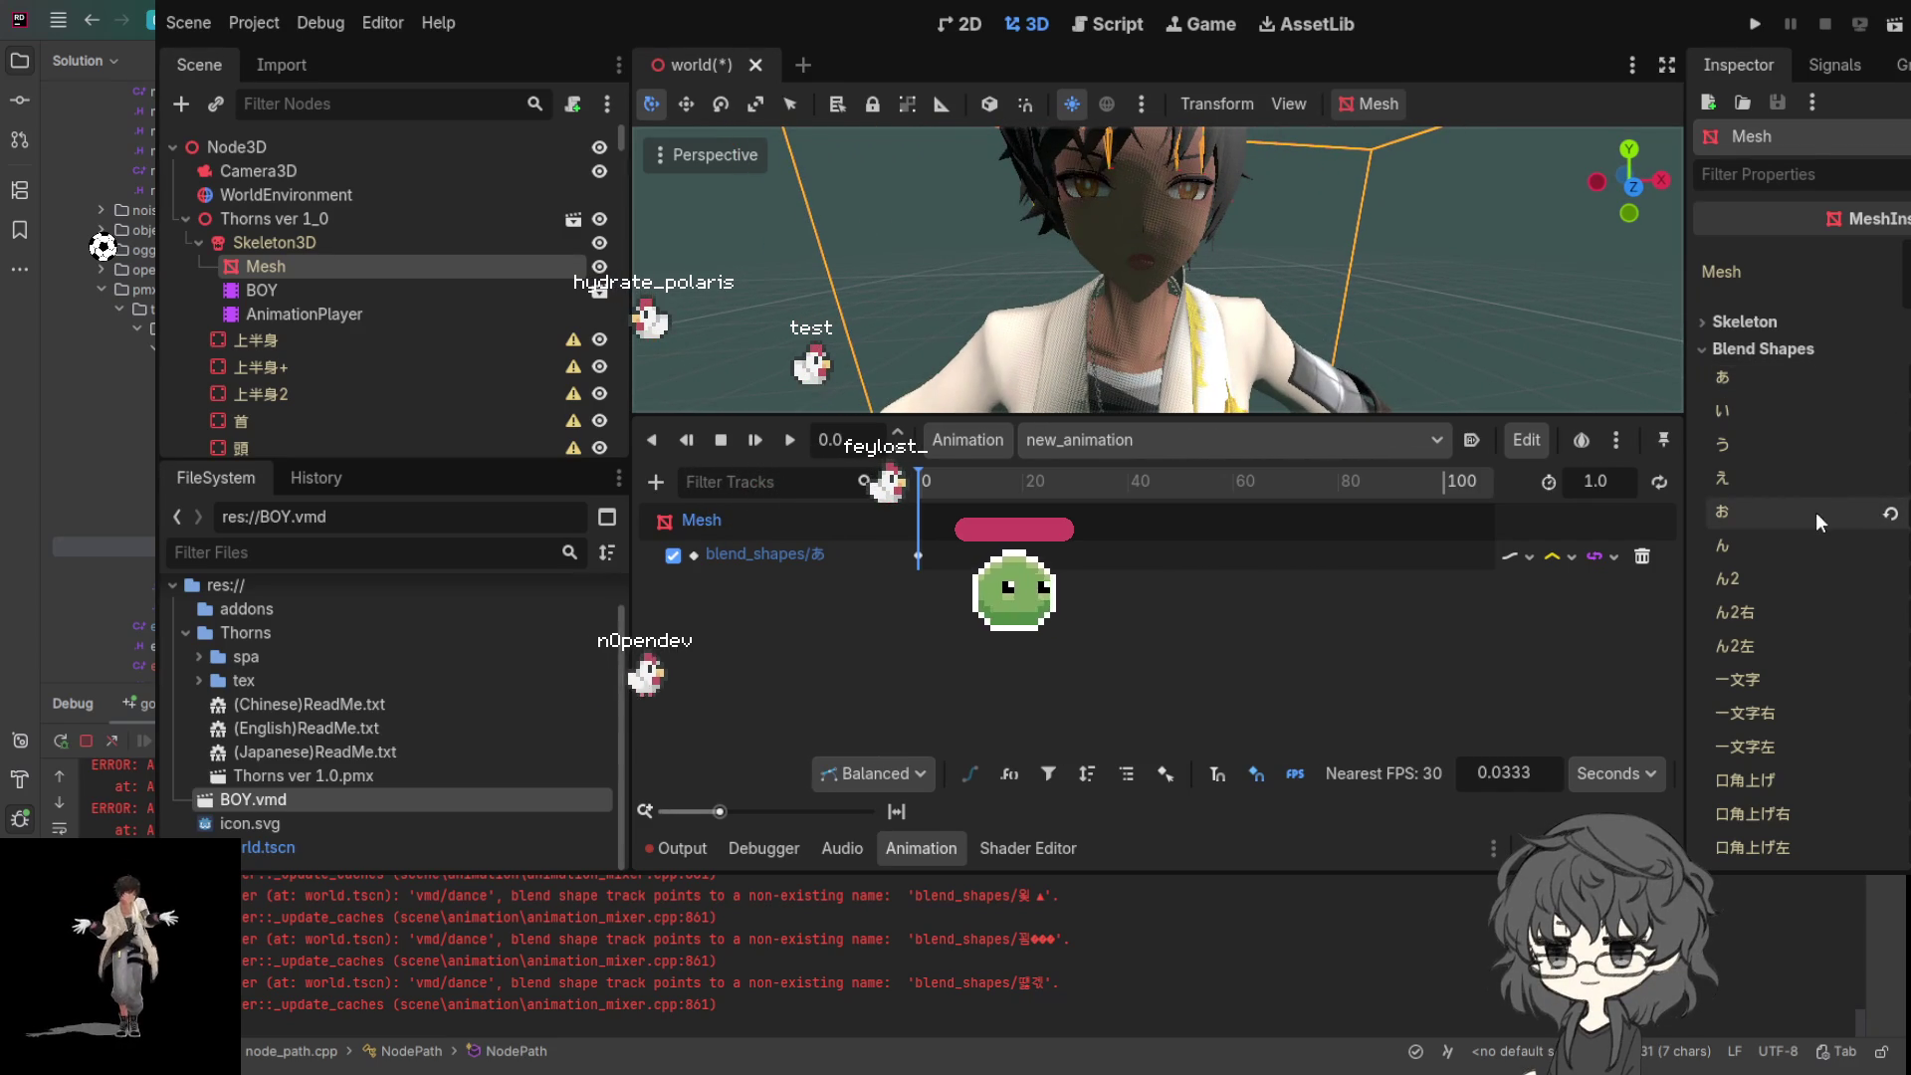
pyautogui.click(1841, 379)
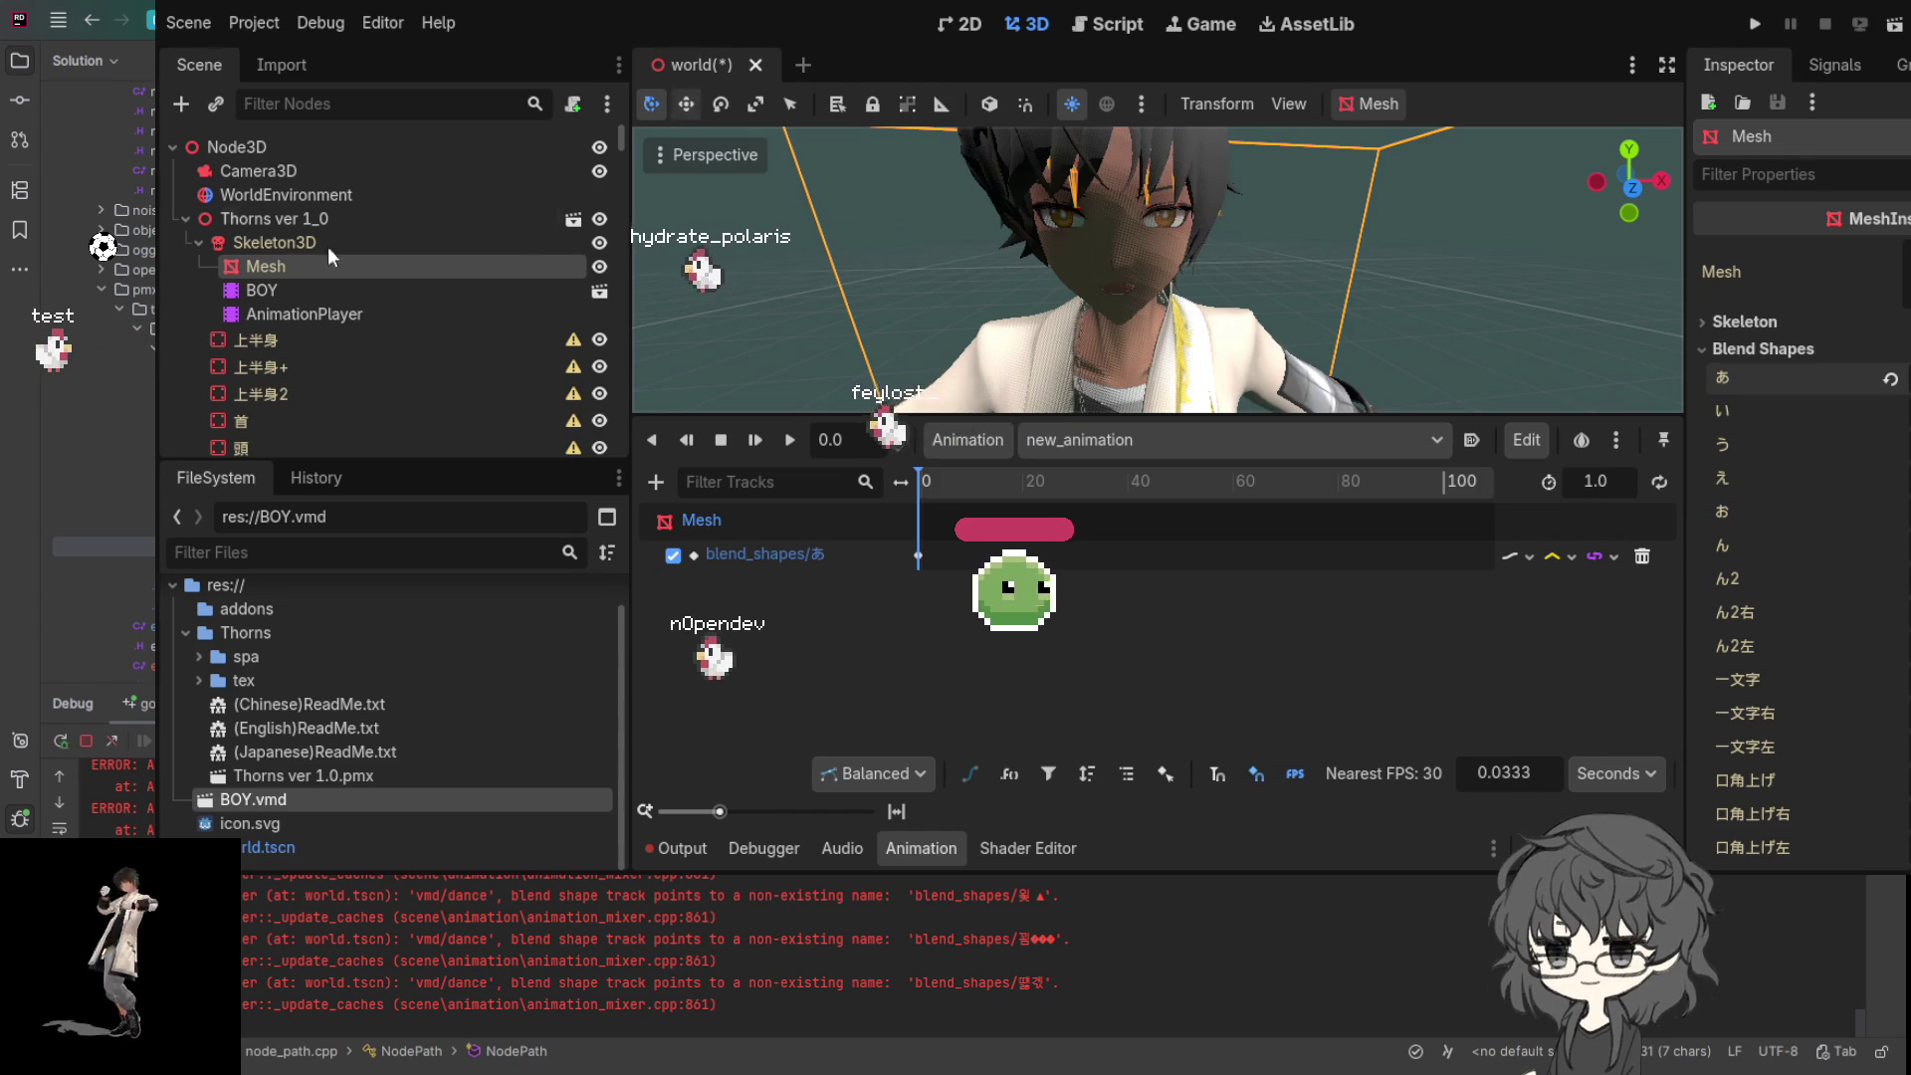
pyautogui.click(264, 248)
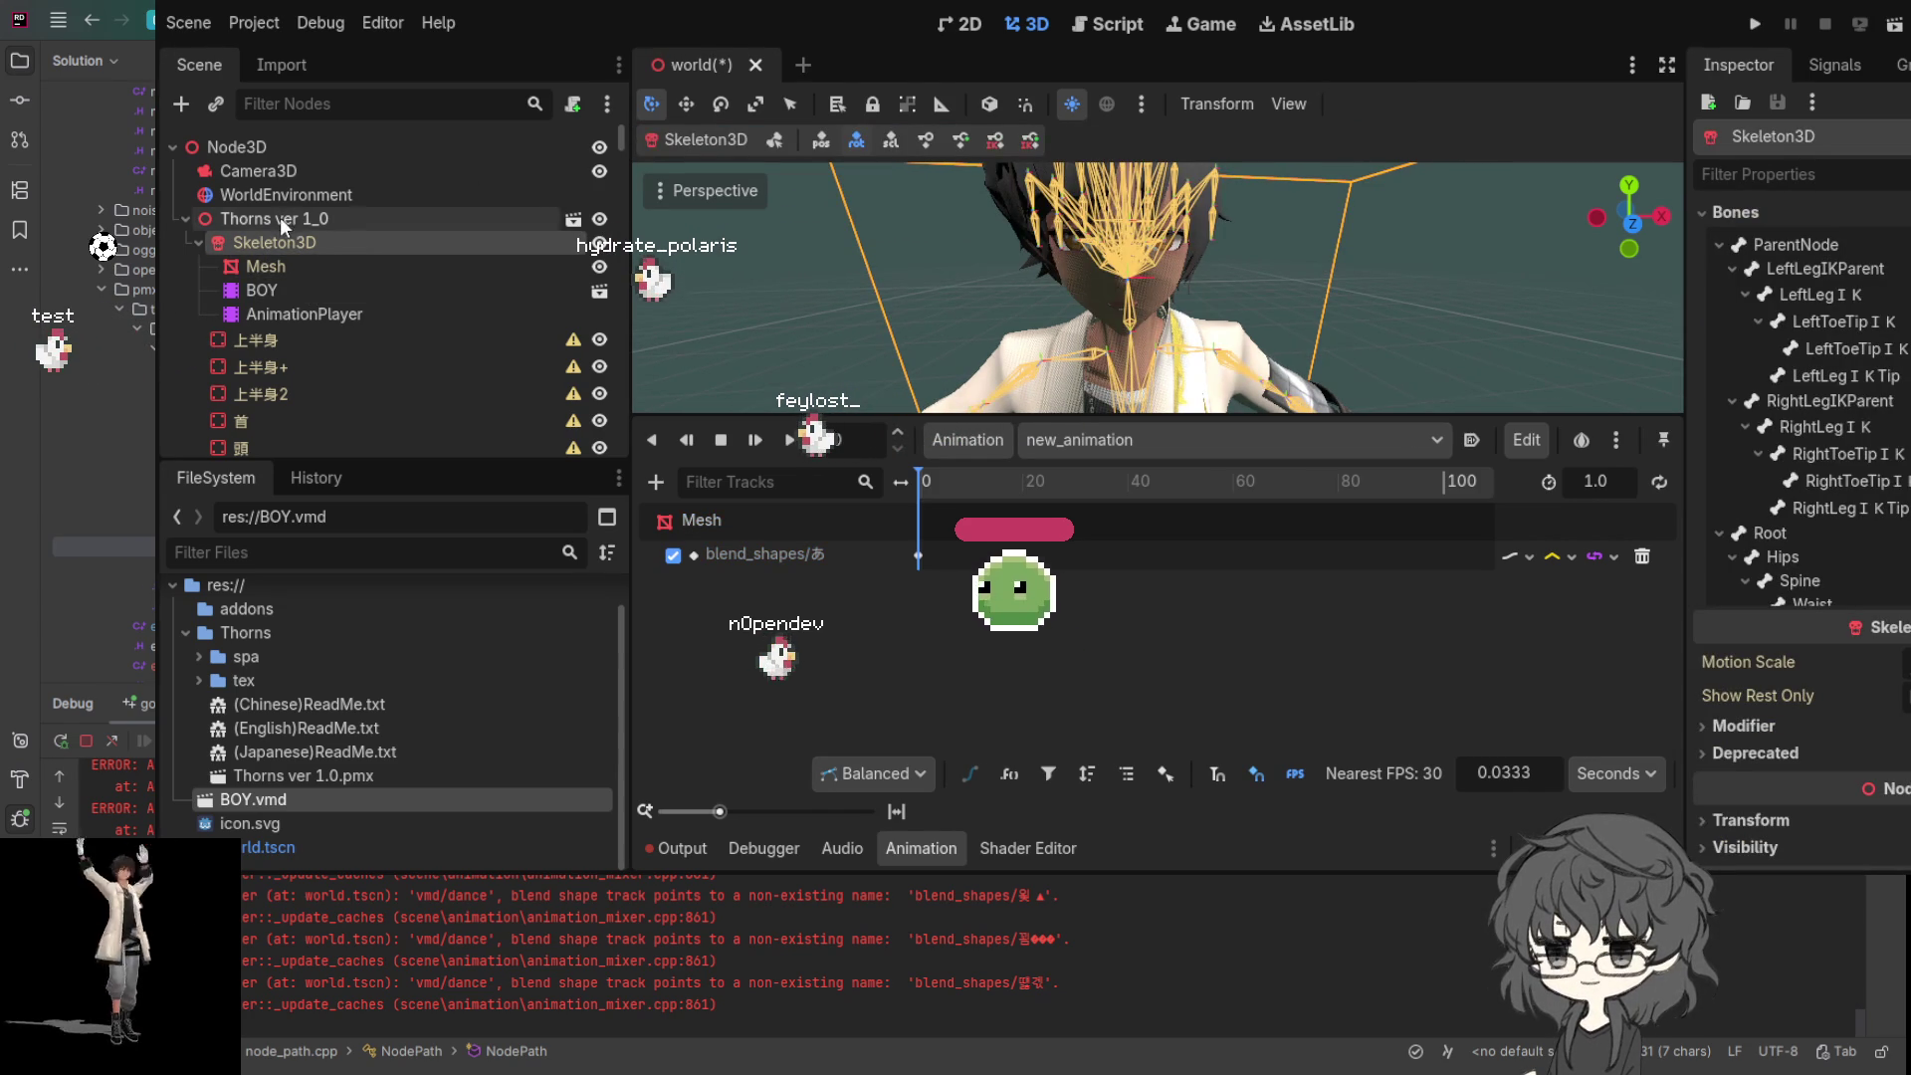
# - Open the Thorns folder and reimport Thorns ver 1.0.pmx from the Import dock
pyautogui.click(204, 669)
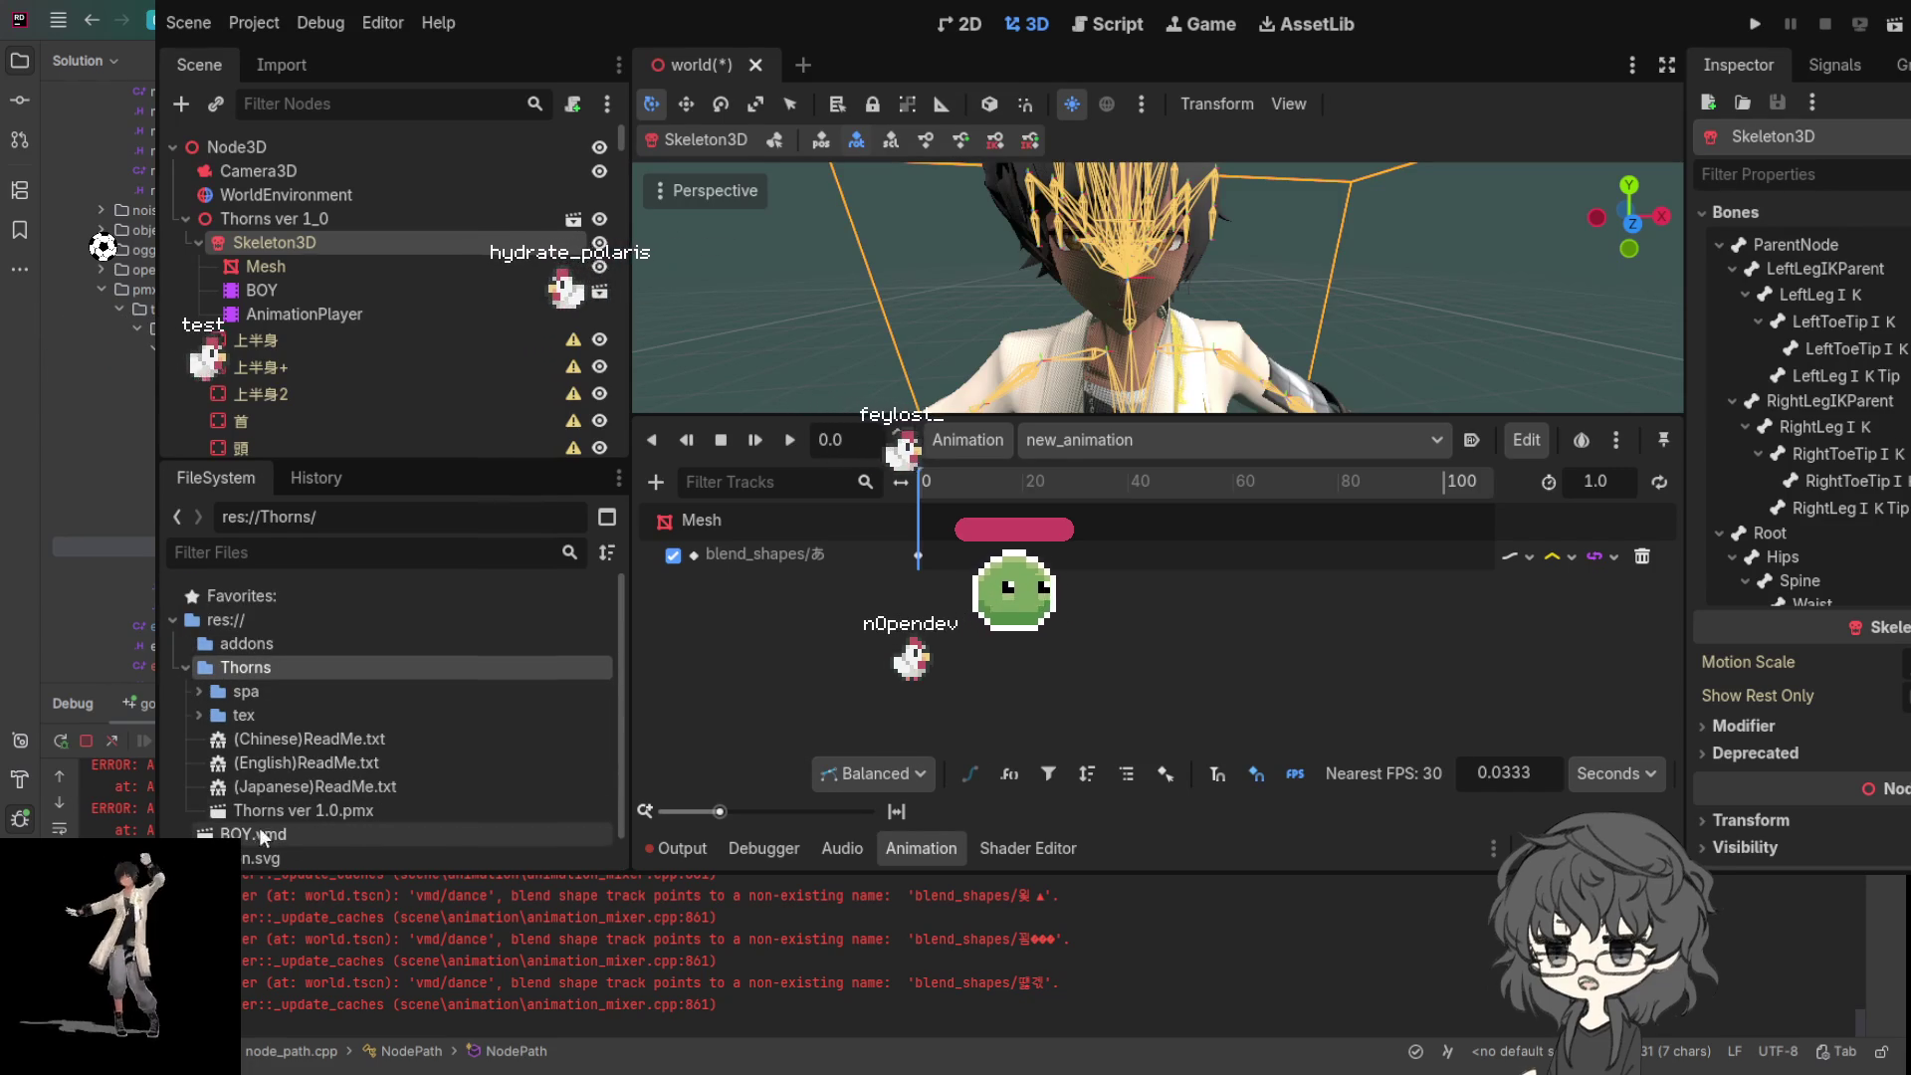
pyautogui.click(286, 64)
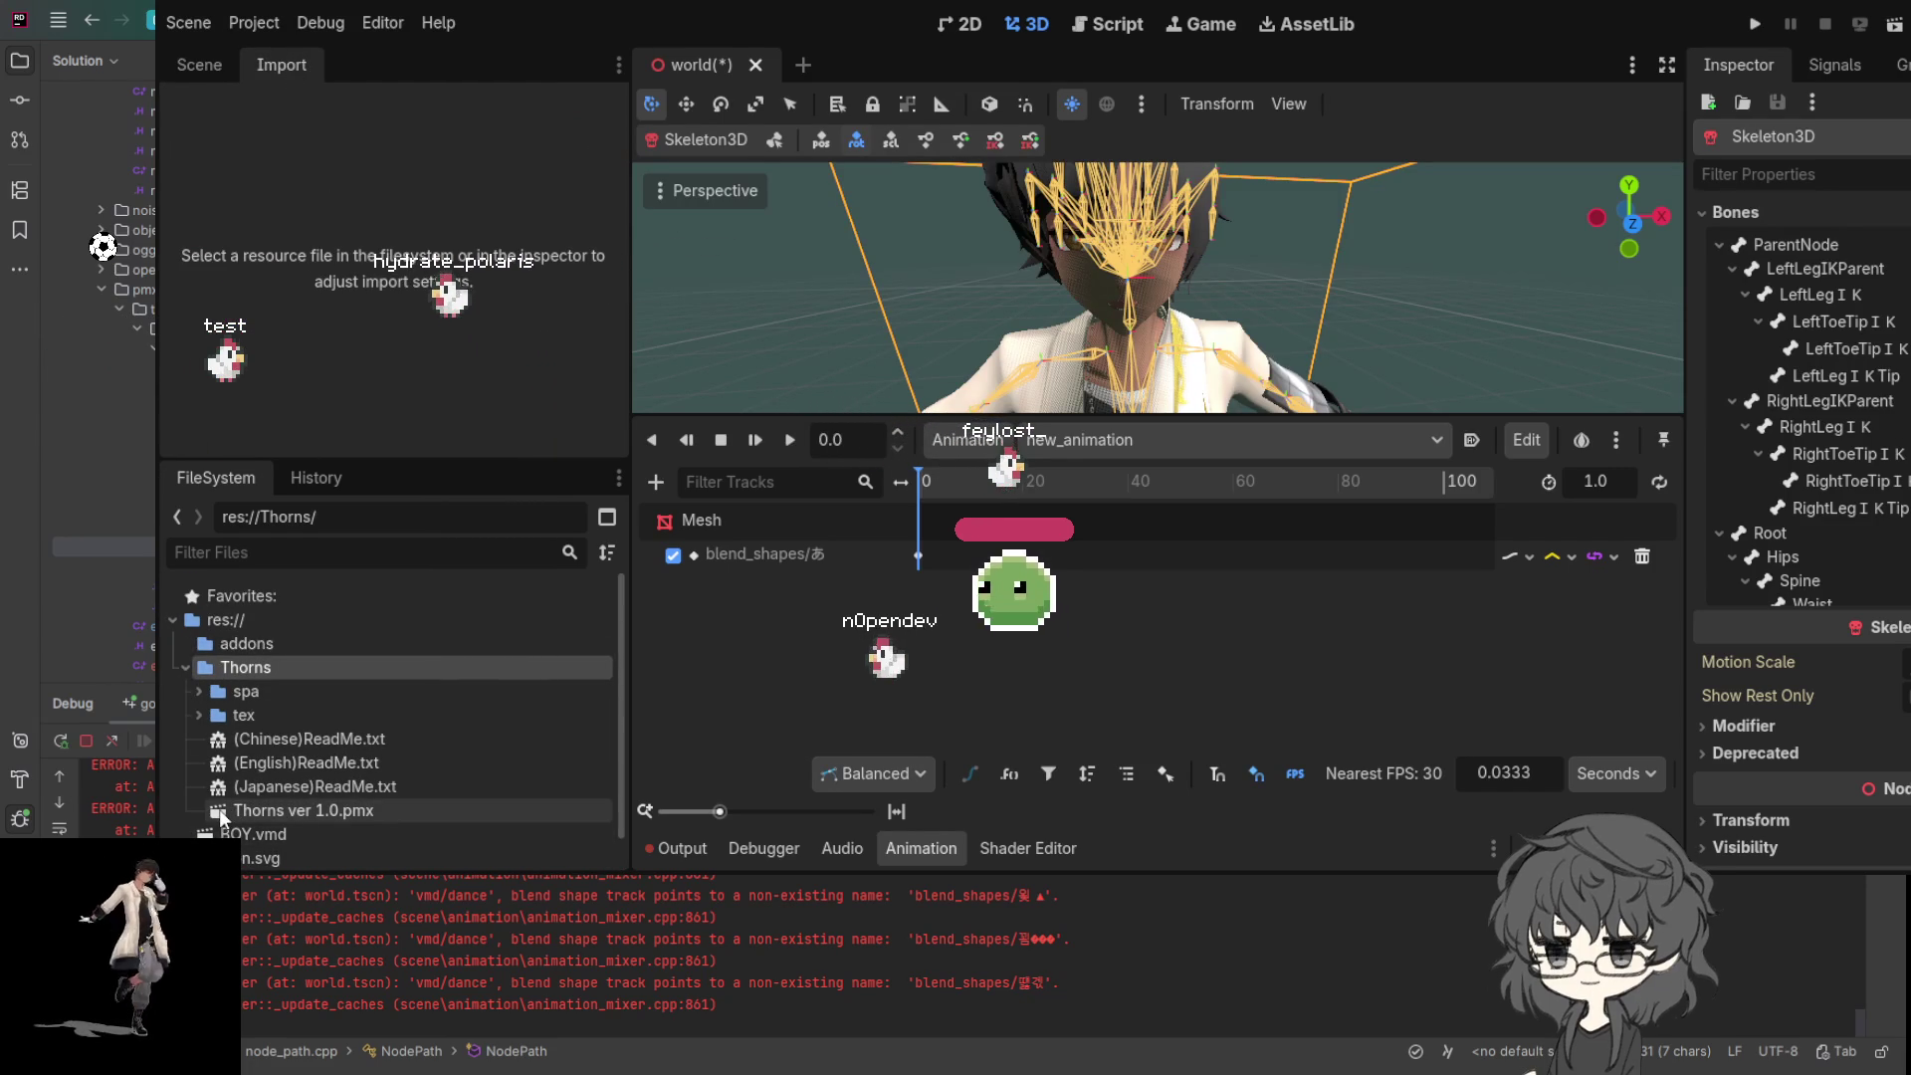
pyautogui.click(295, 812)
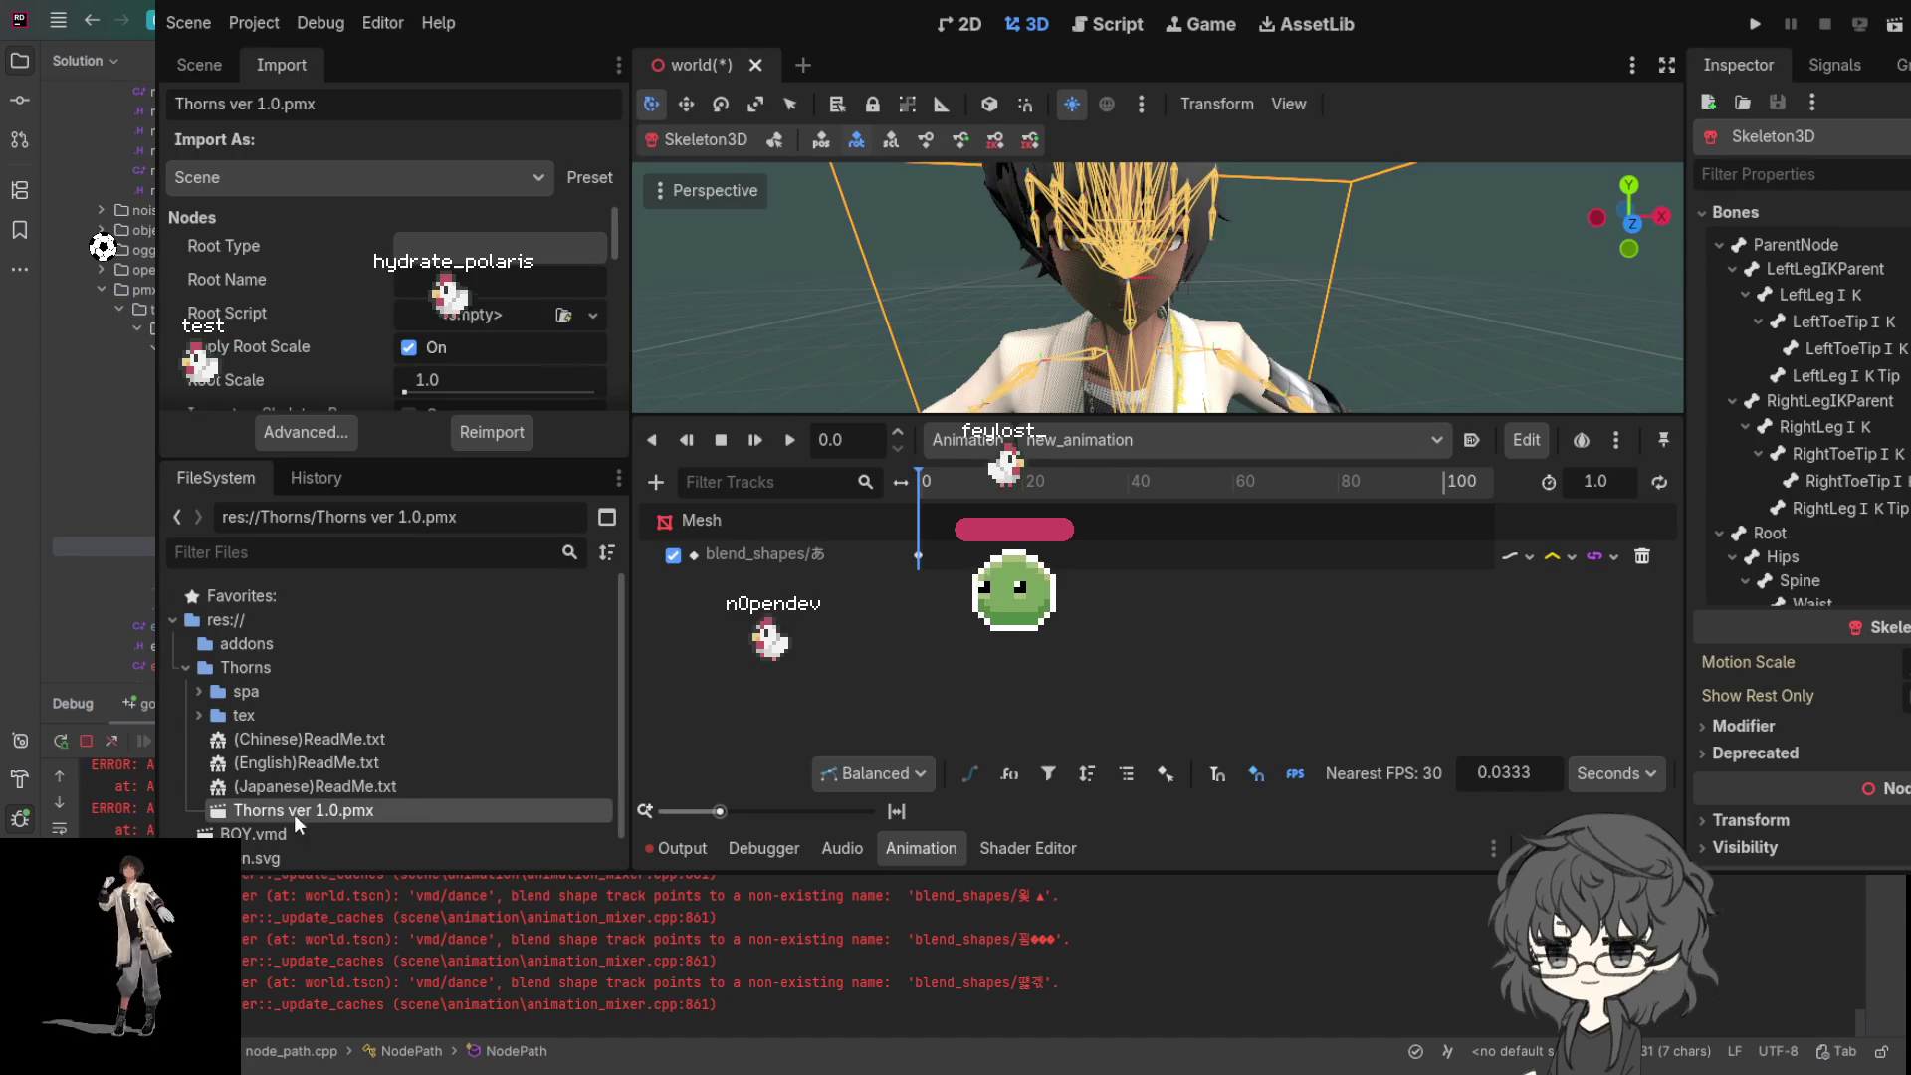
pyautogui.click(494, 433)
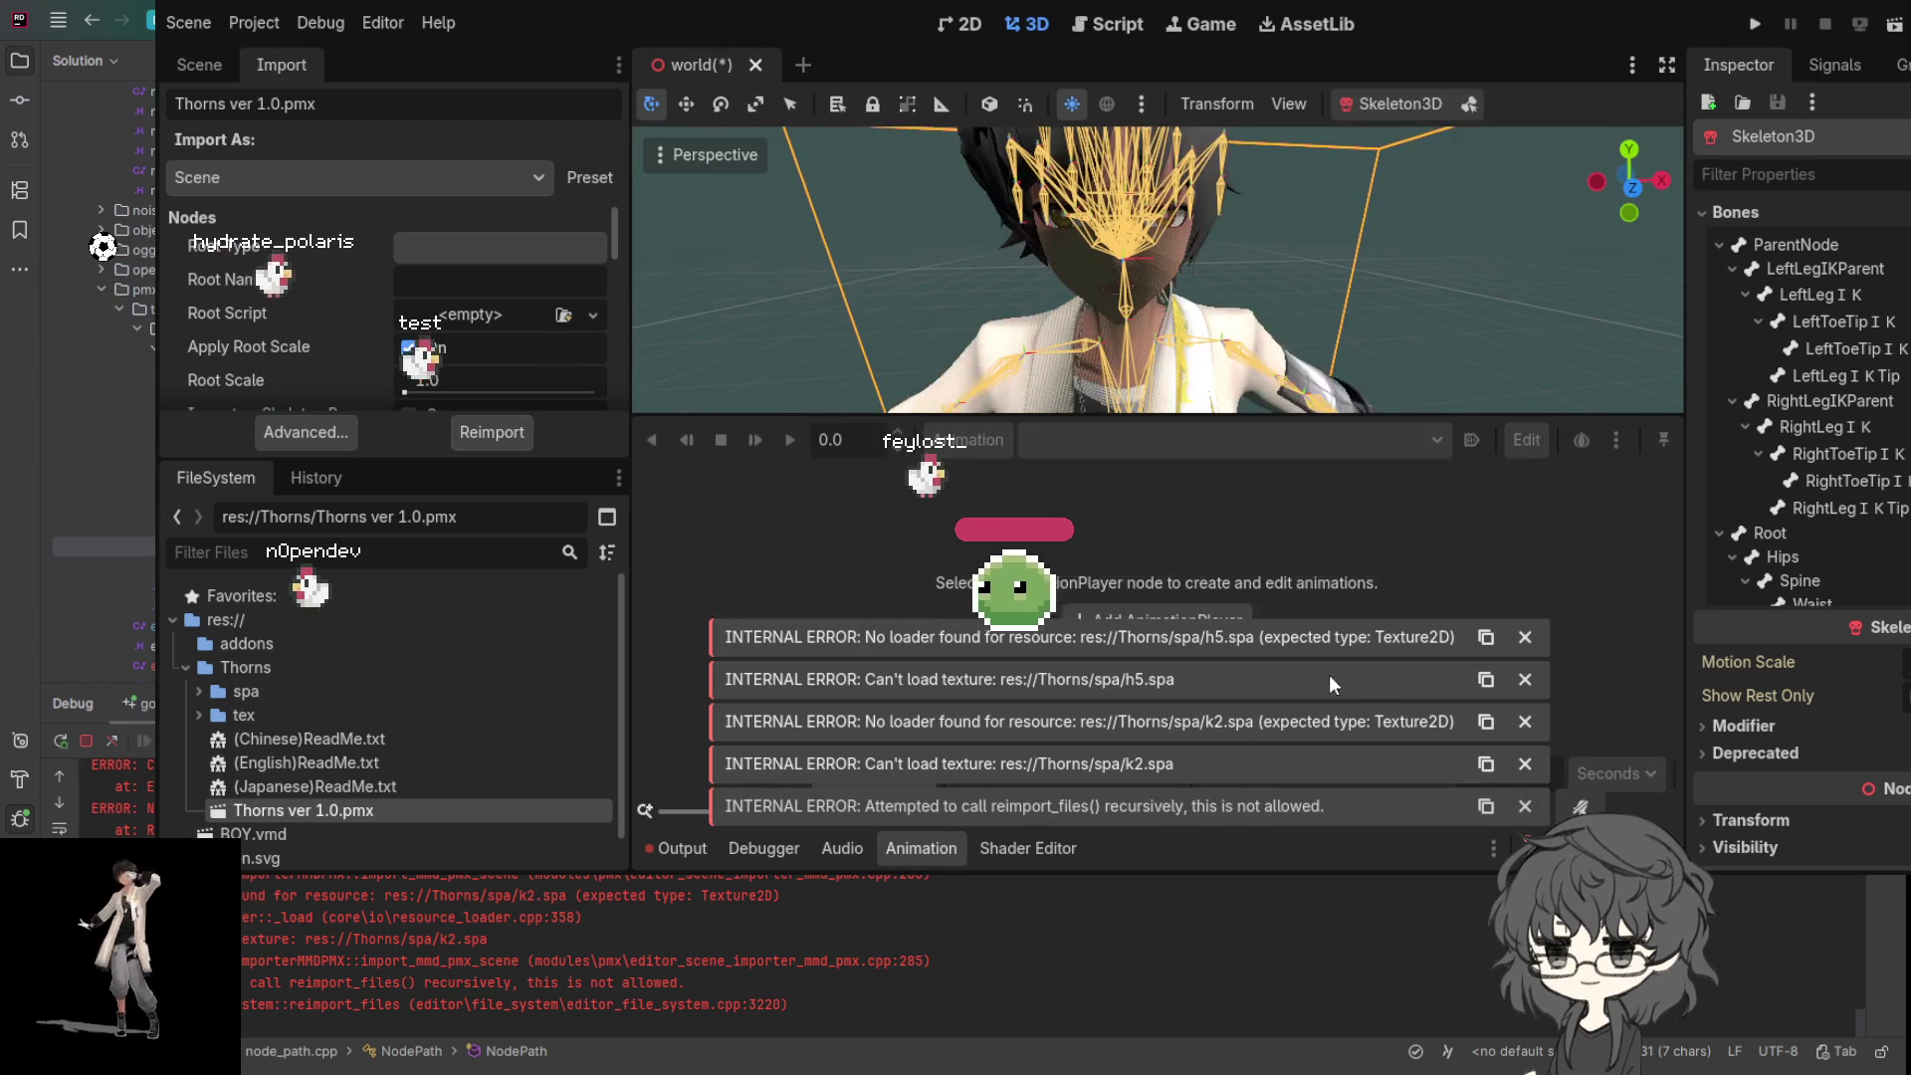
# - Dismiss the five import error notices, save the world scene, and return to the scene tree
pyautogui.click(1524, 638)
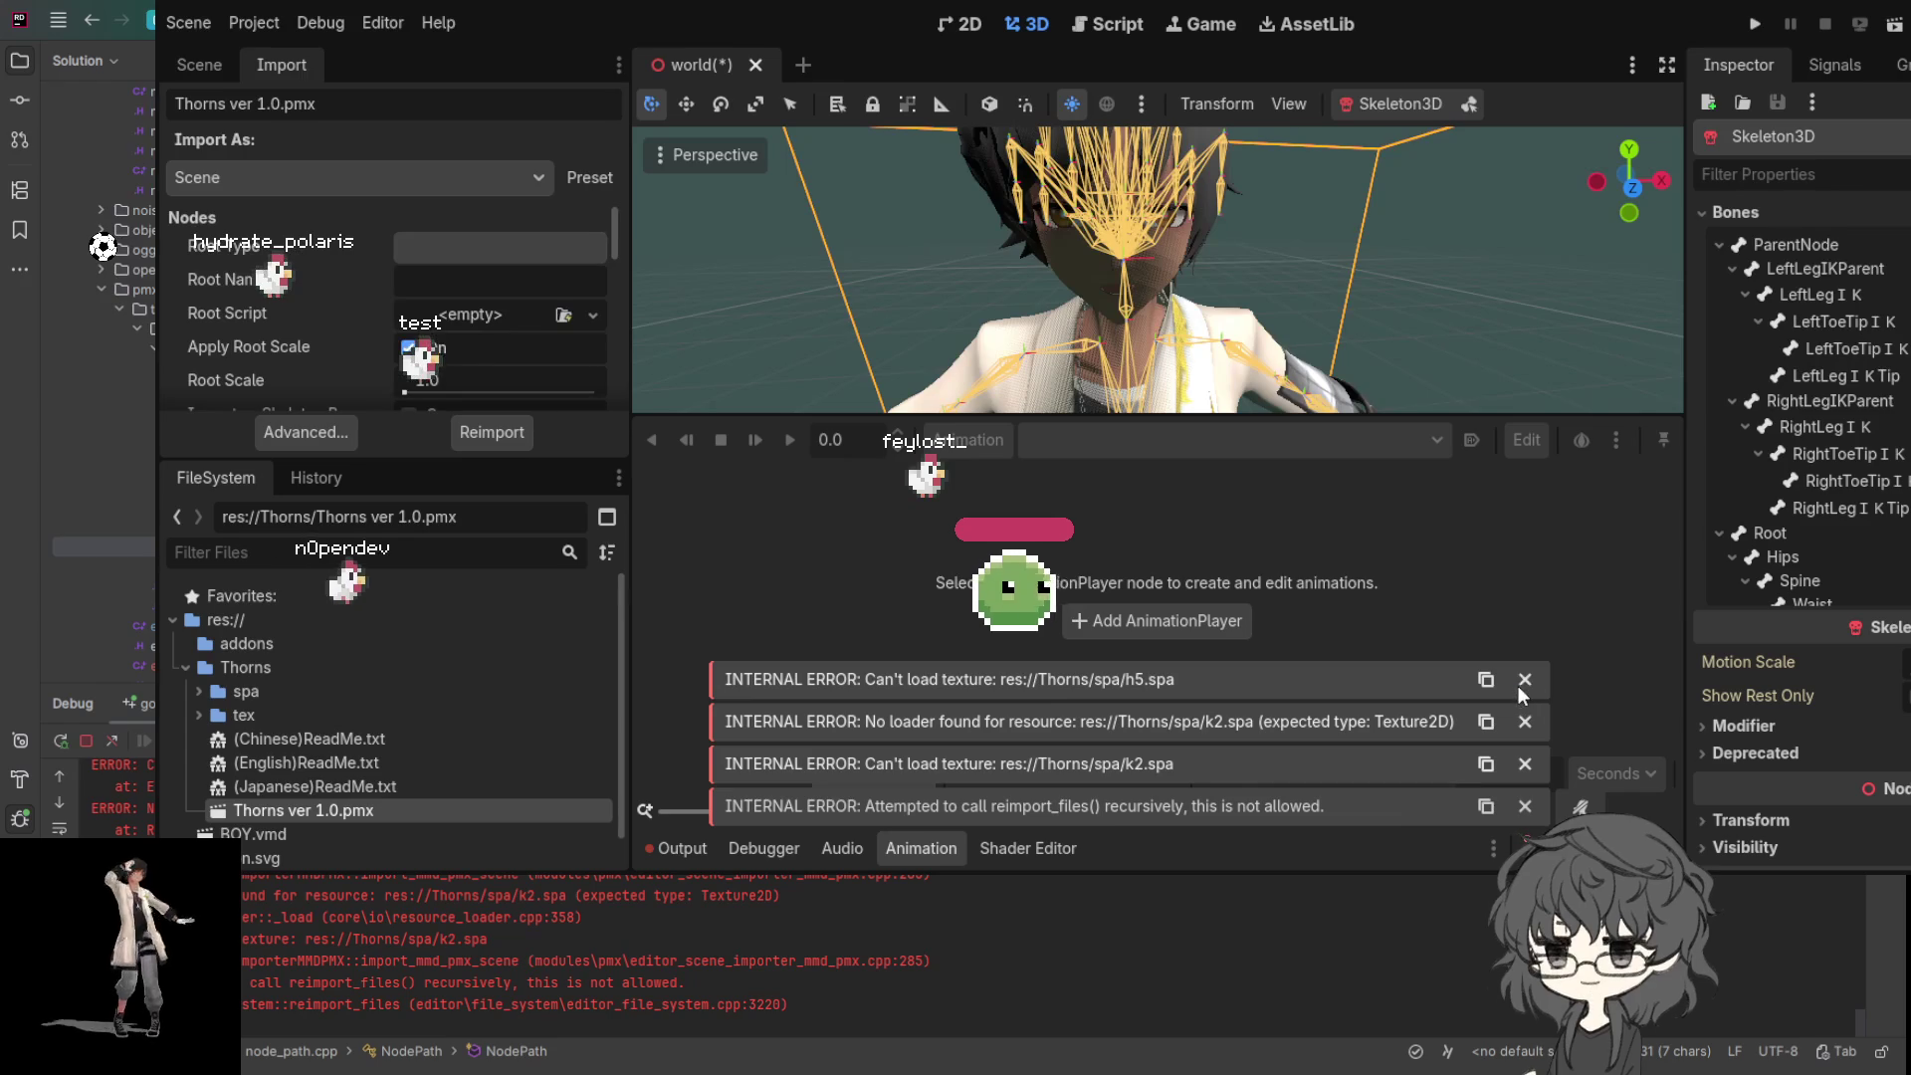
pyautogui.click(1521, 681)
pyautogui.click(1522, 723)
pyautogui.click(1524, 763)
pyautogui.click(1525, 806)
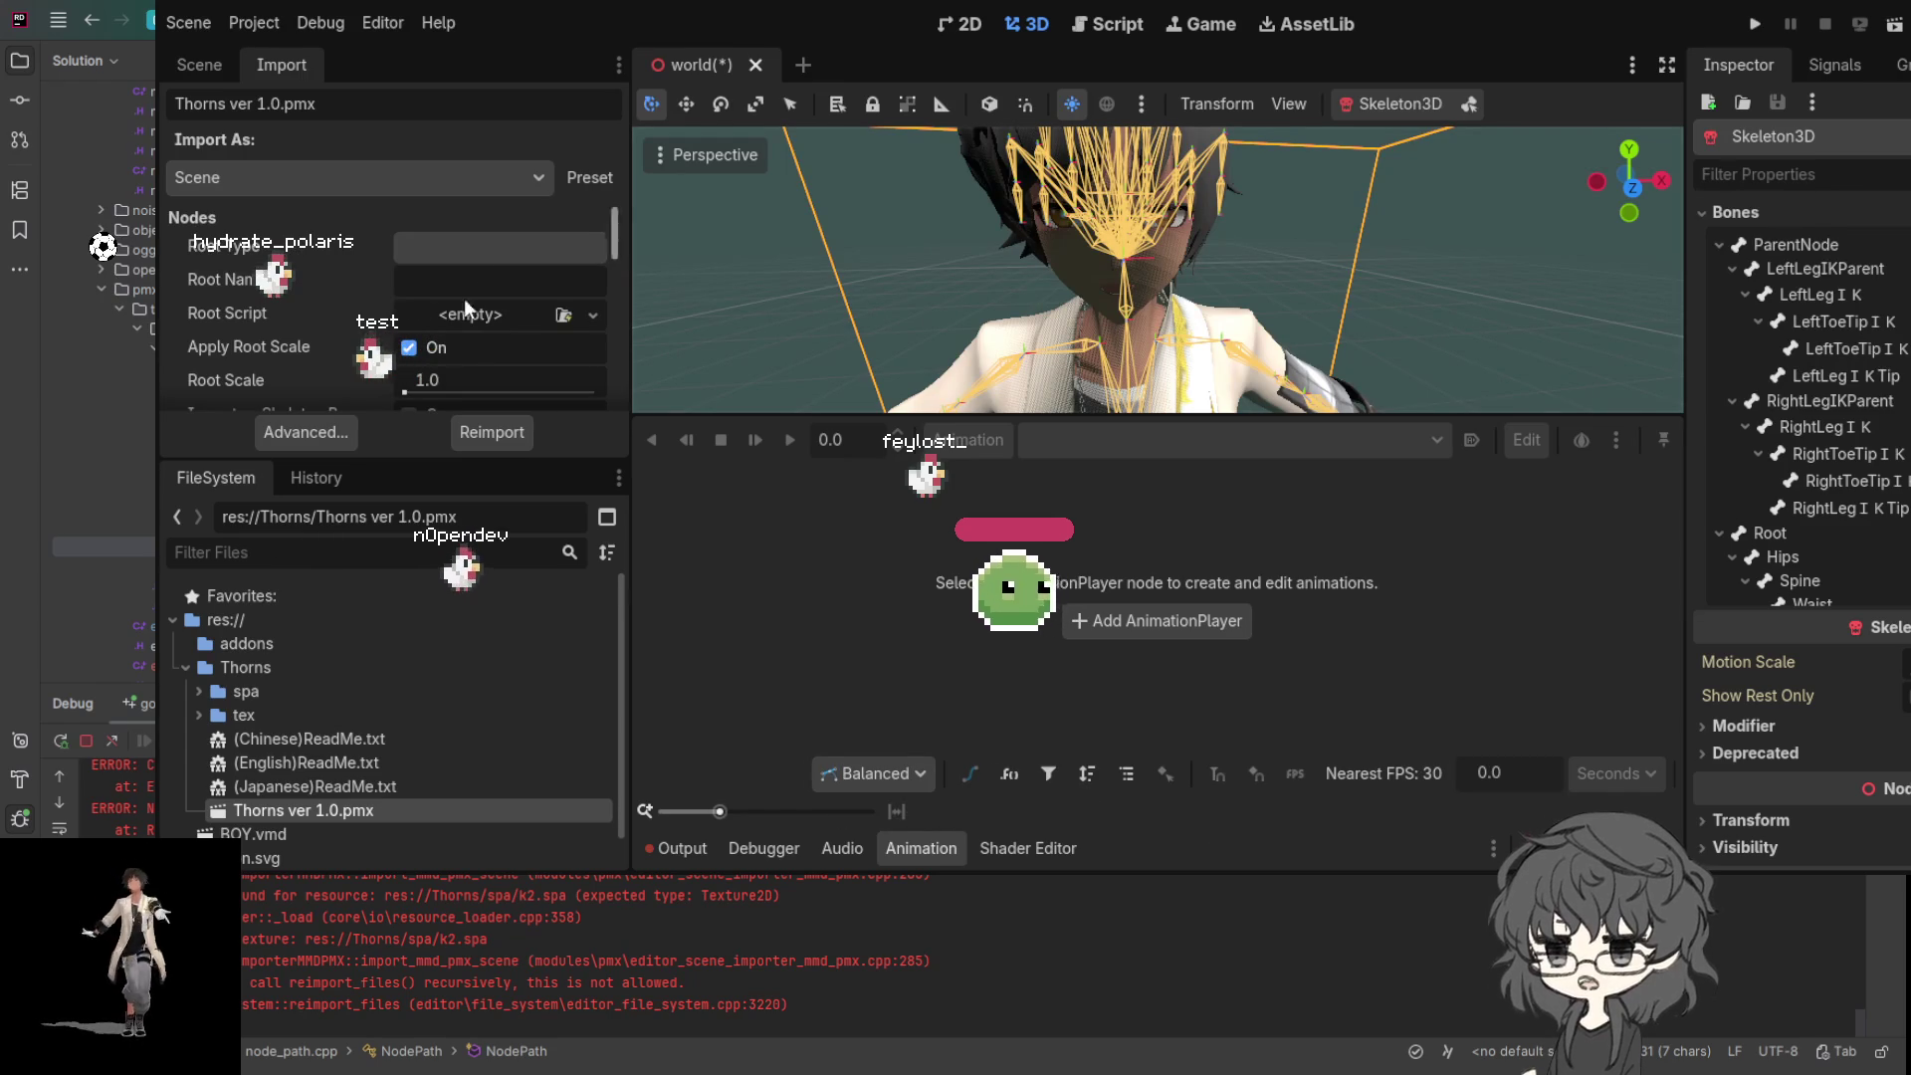
pyautogui.hotkey('ctrl', 's')
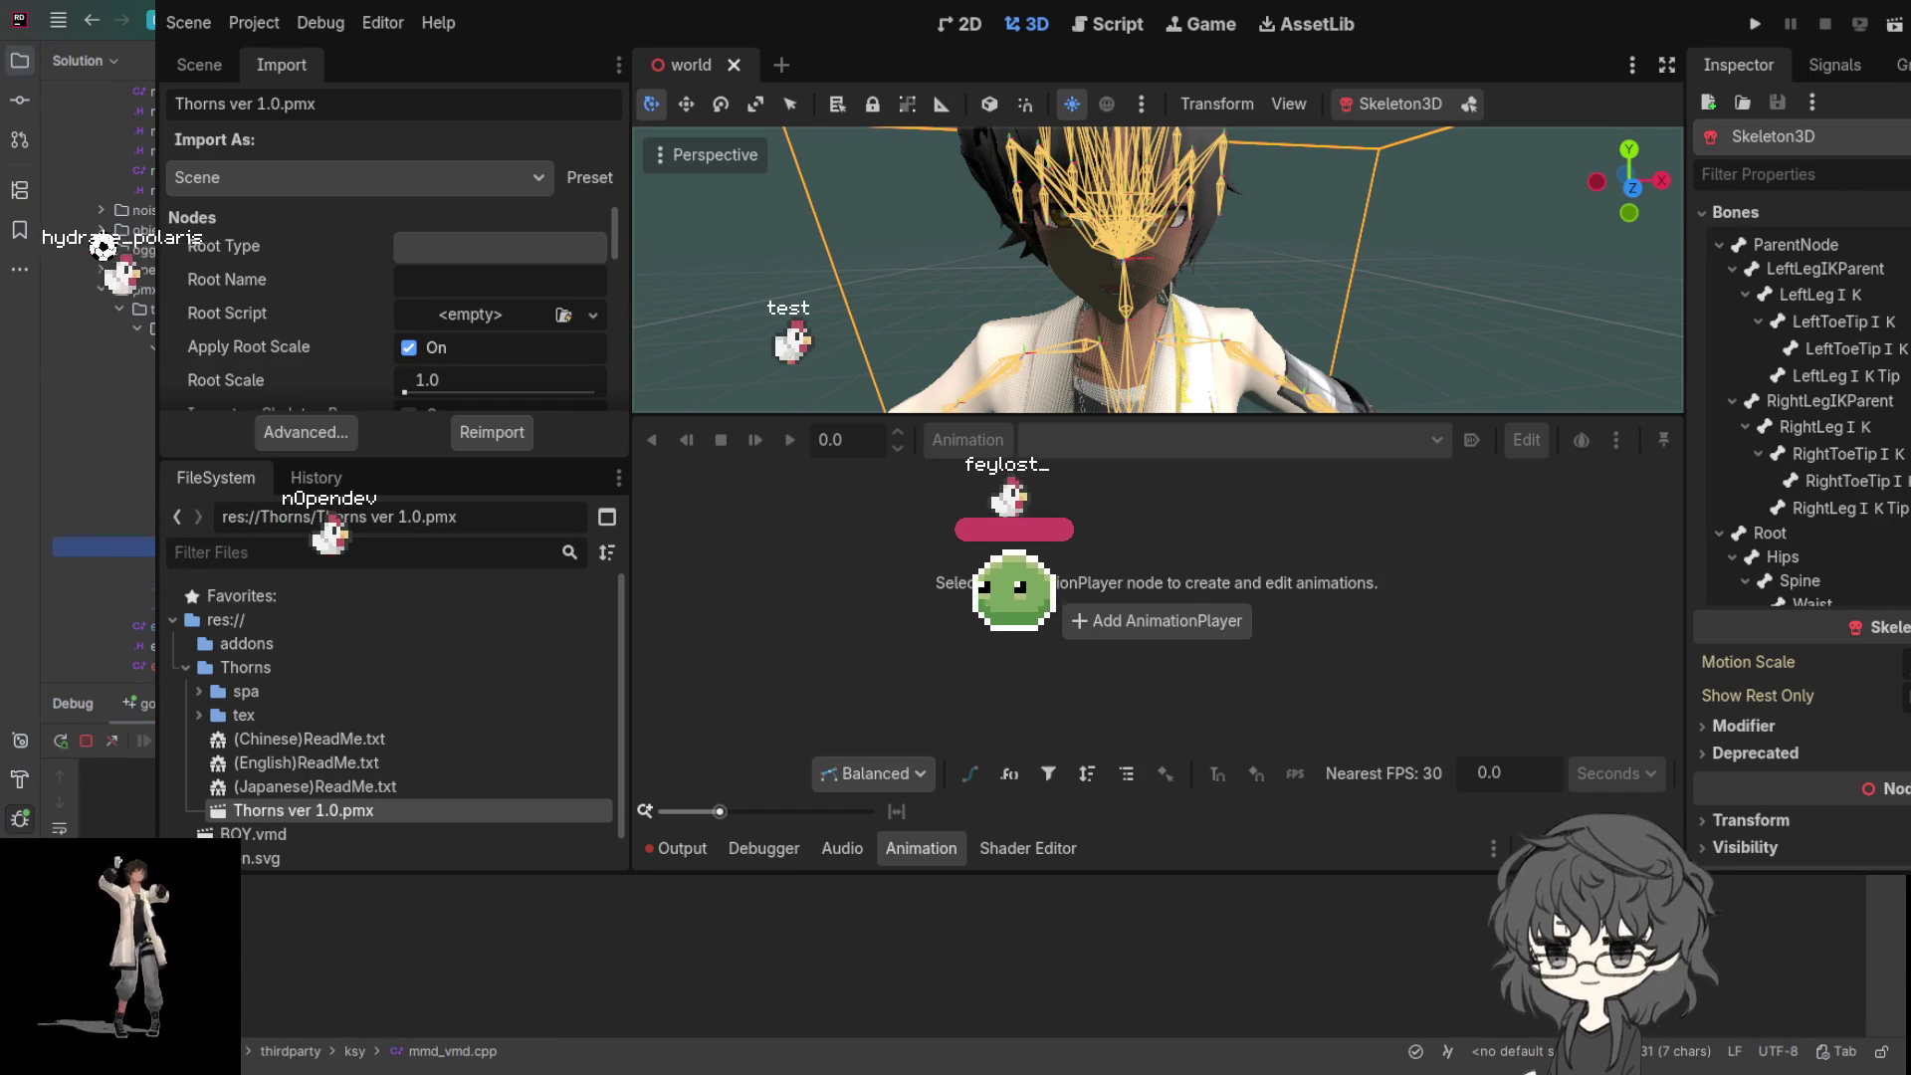
pyautogui.click(194, 60)
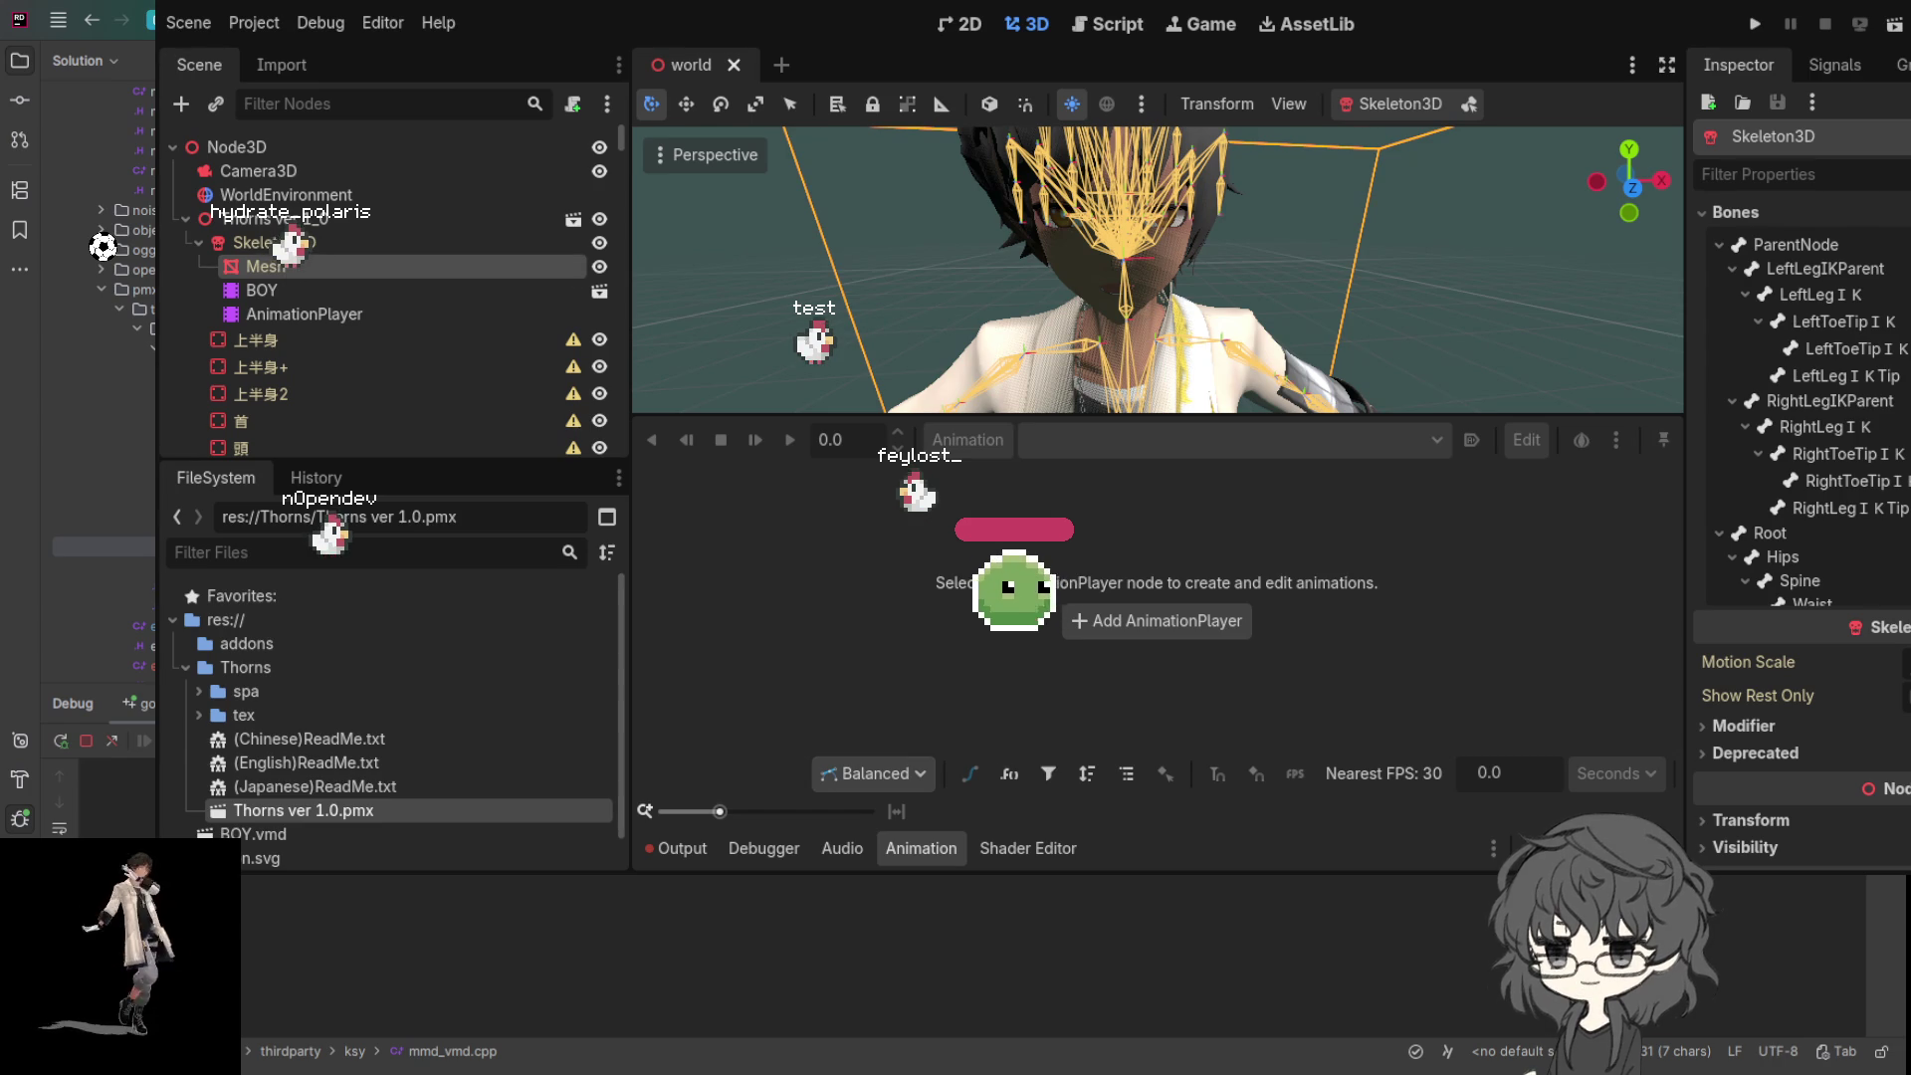
# - On the Mesh's Blend Shapes, try the あ blend shape and revert it to default
pyautogui.click(374, 264)
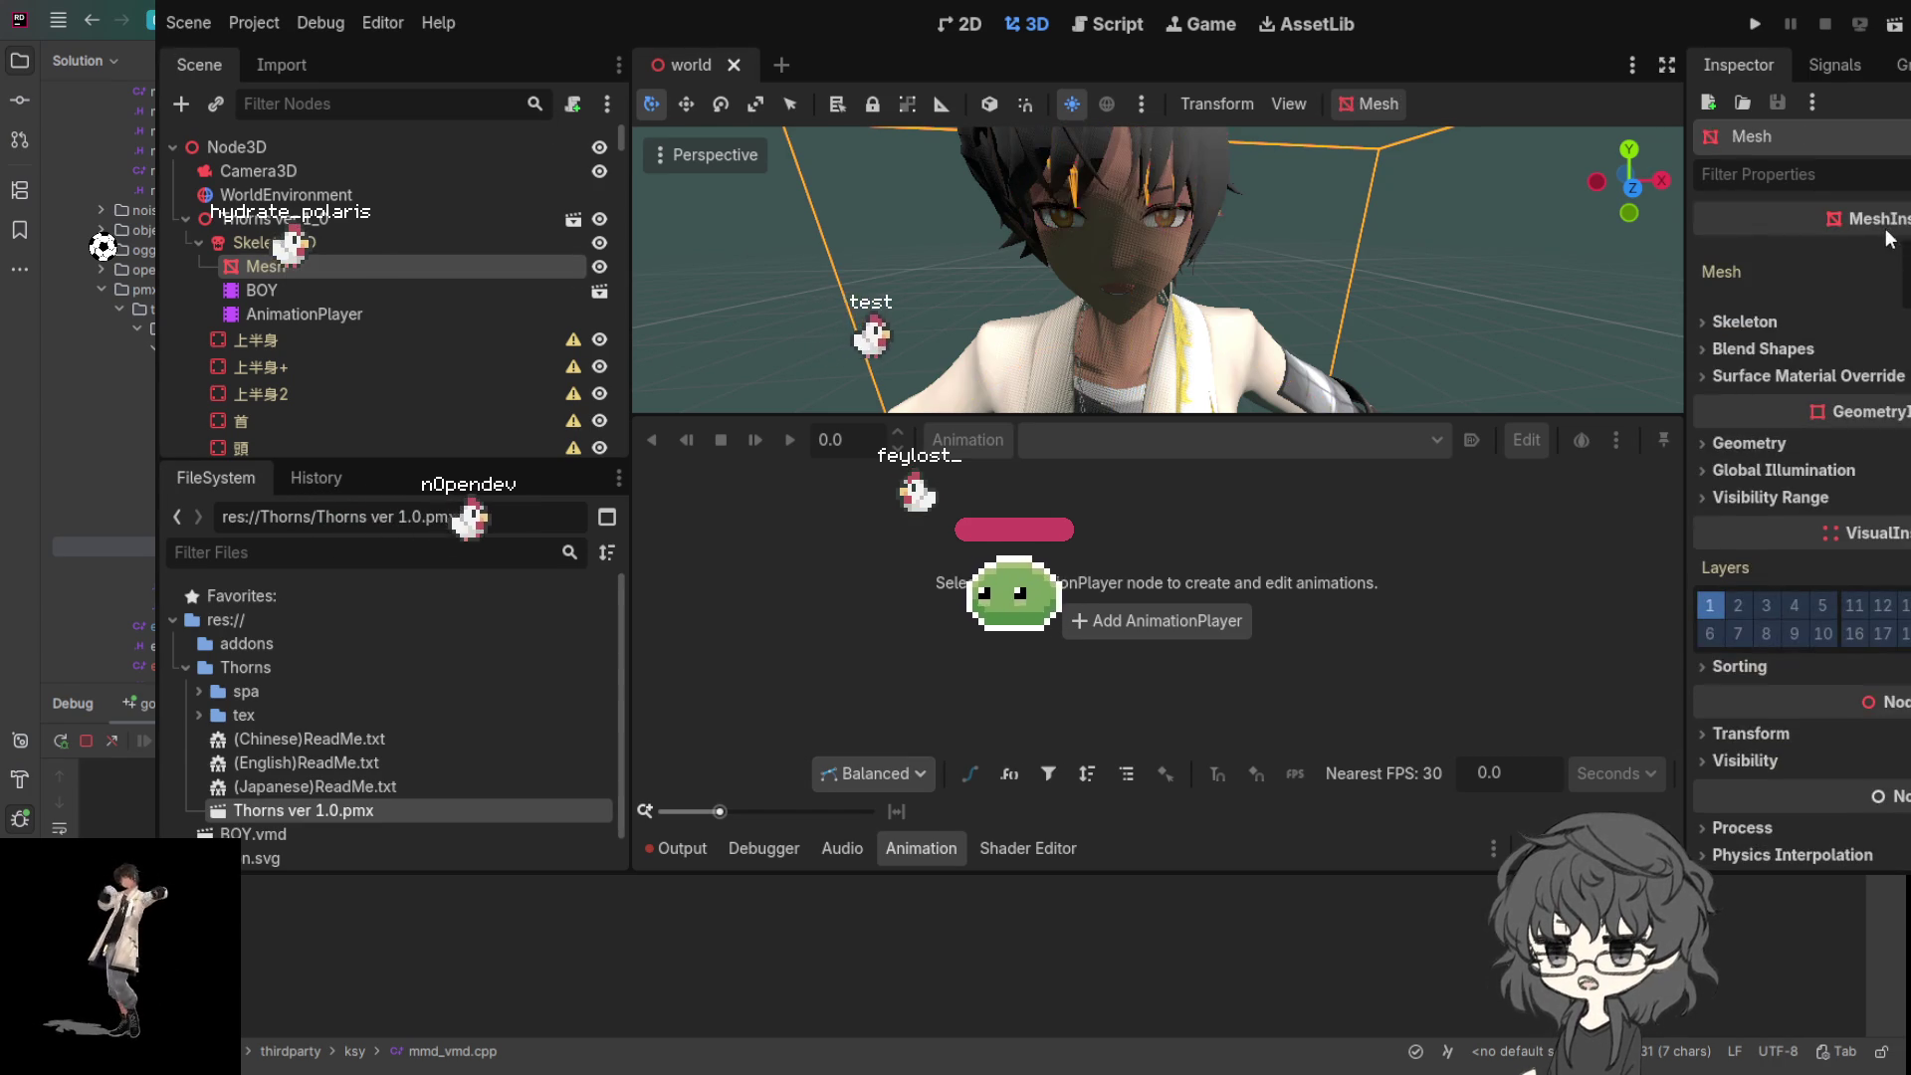
pyautogui.click(1762, 348)
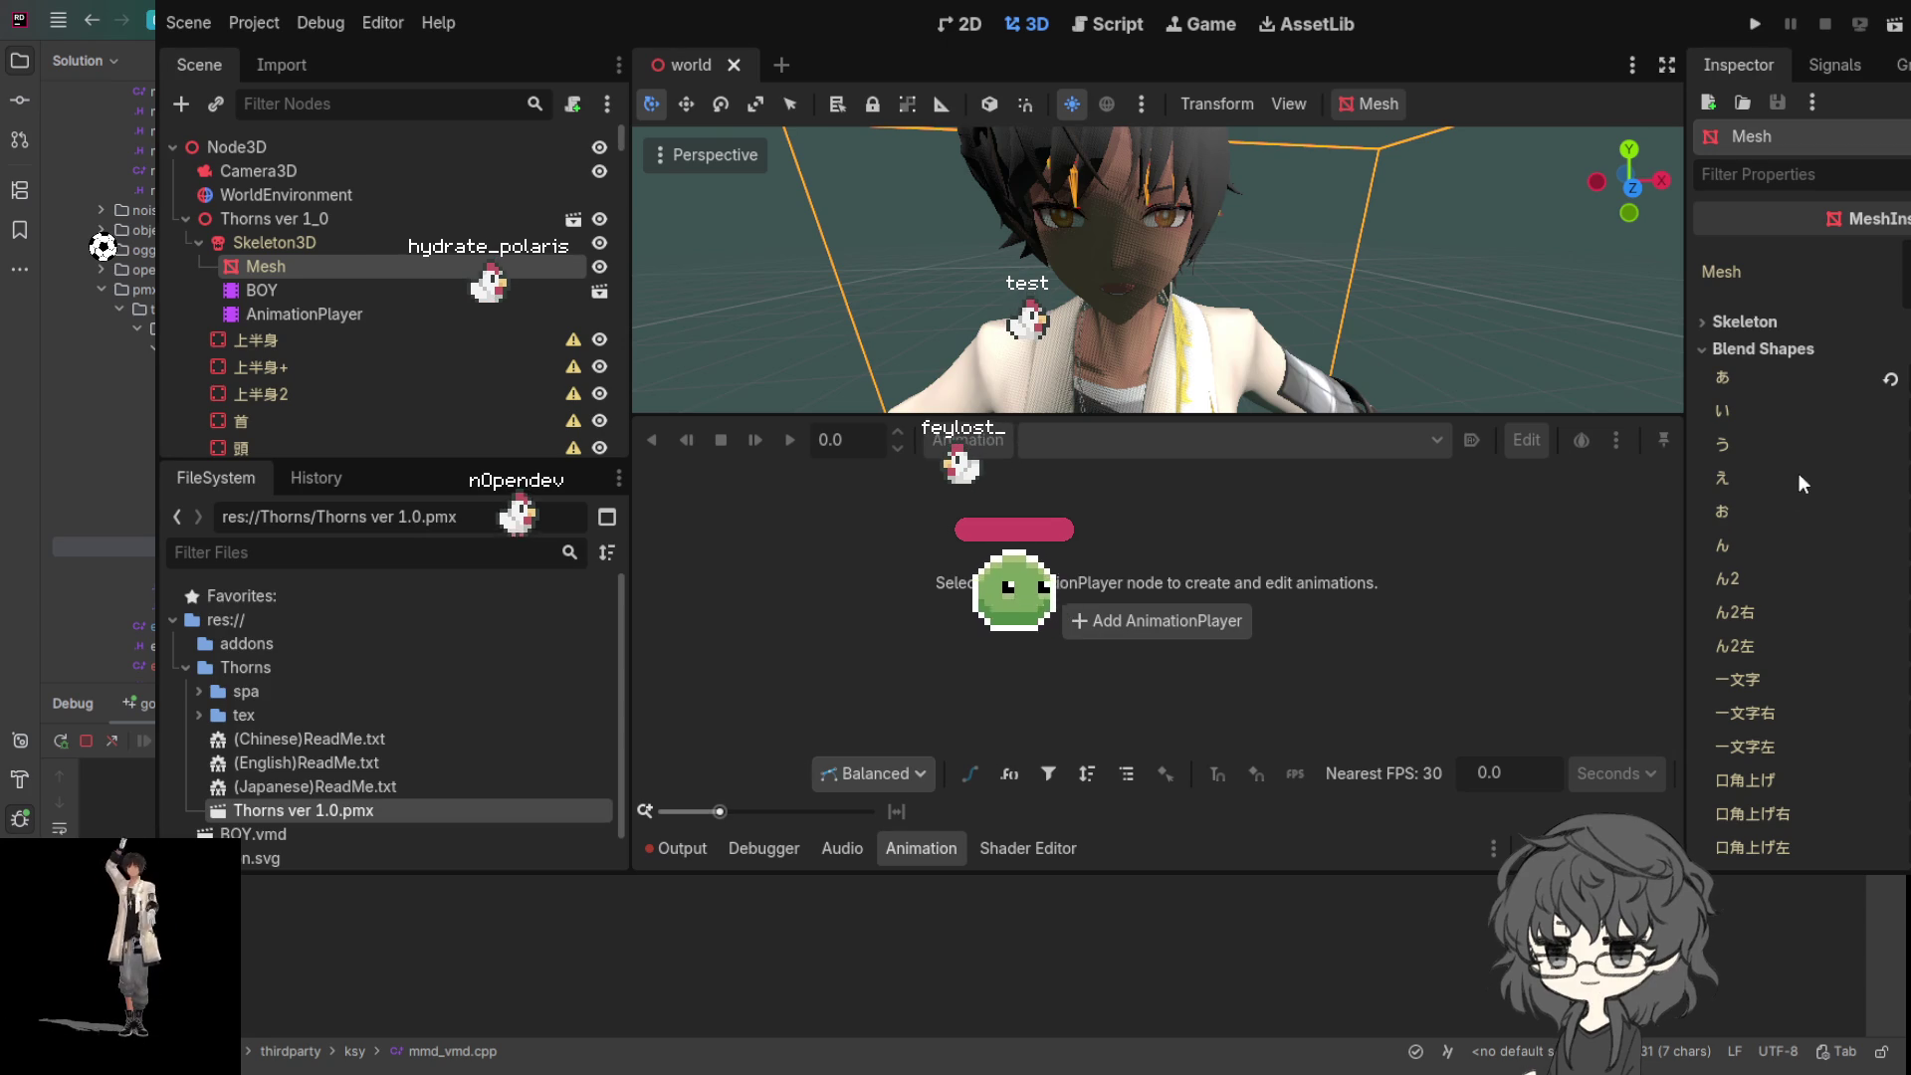
pyautogui.click(1890, 379)
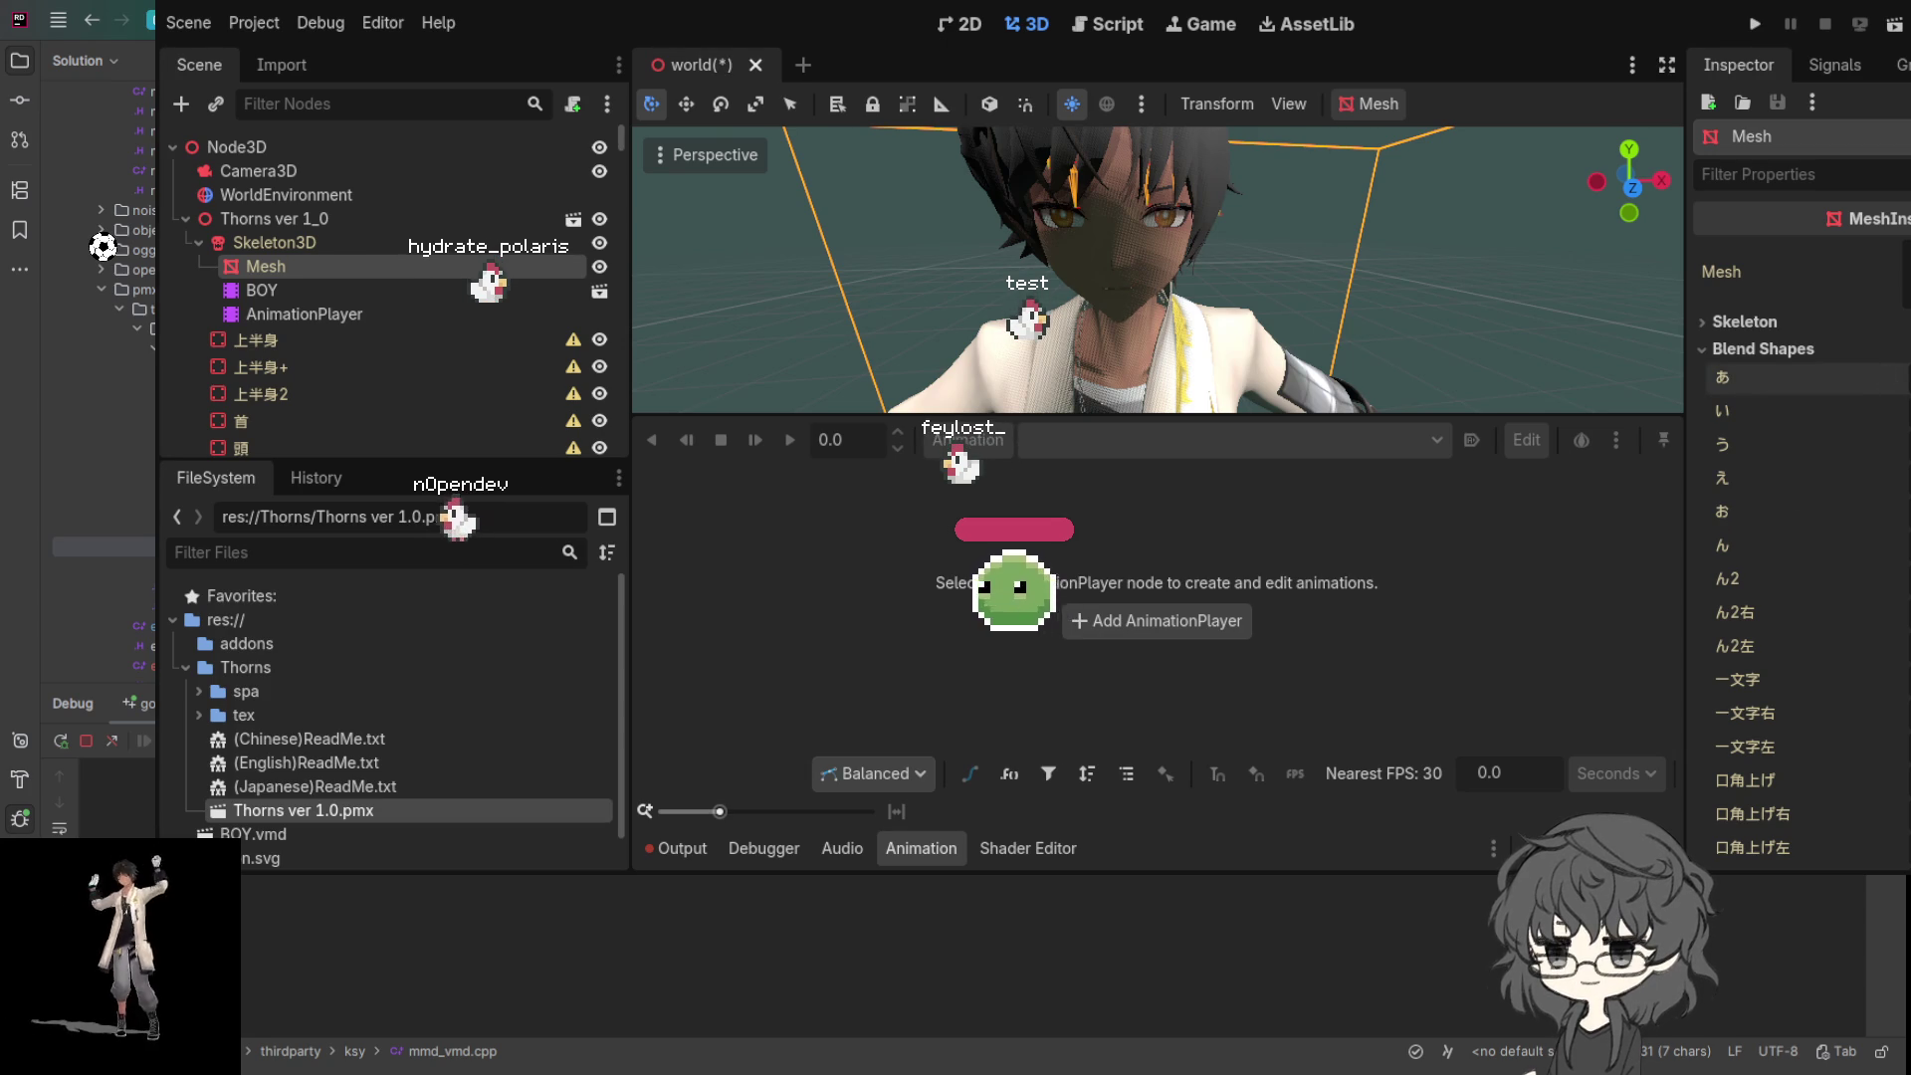
pyautogui.hotkey('ctrl', 'z')
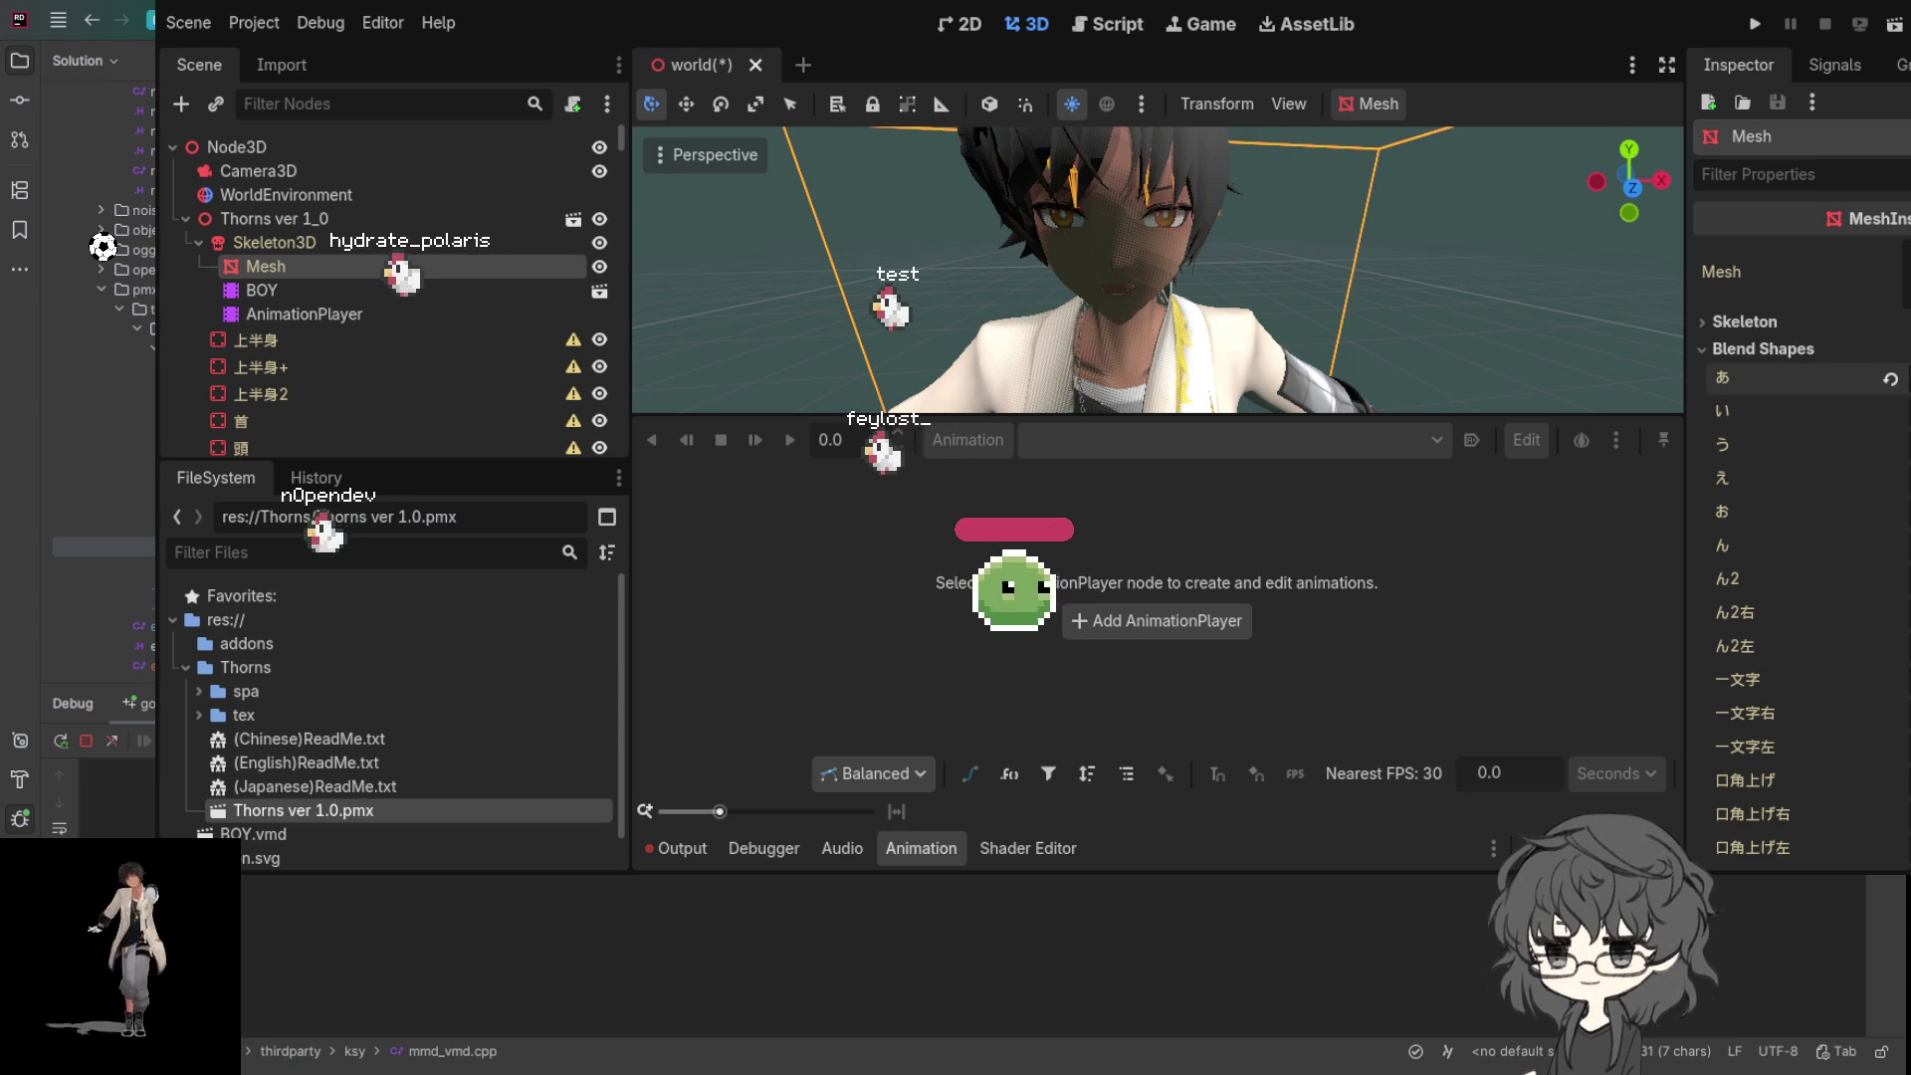
pyautogui.click(1890, 380)
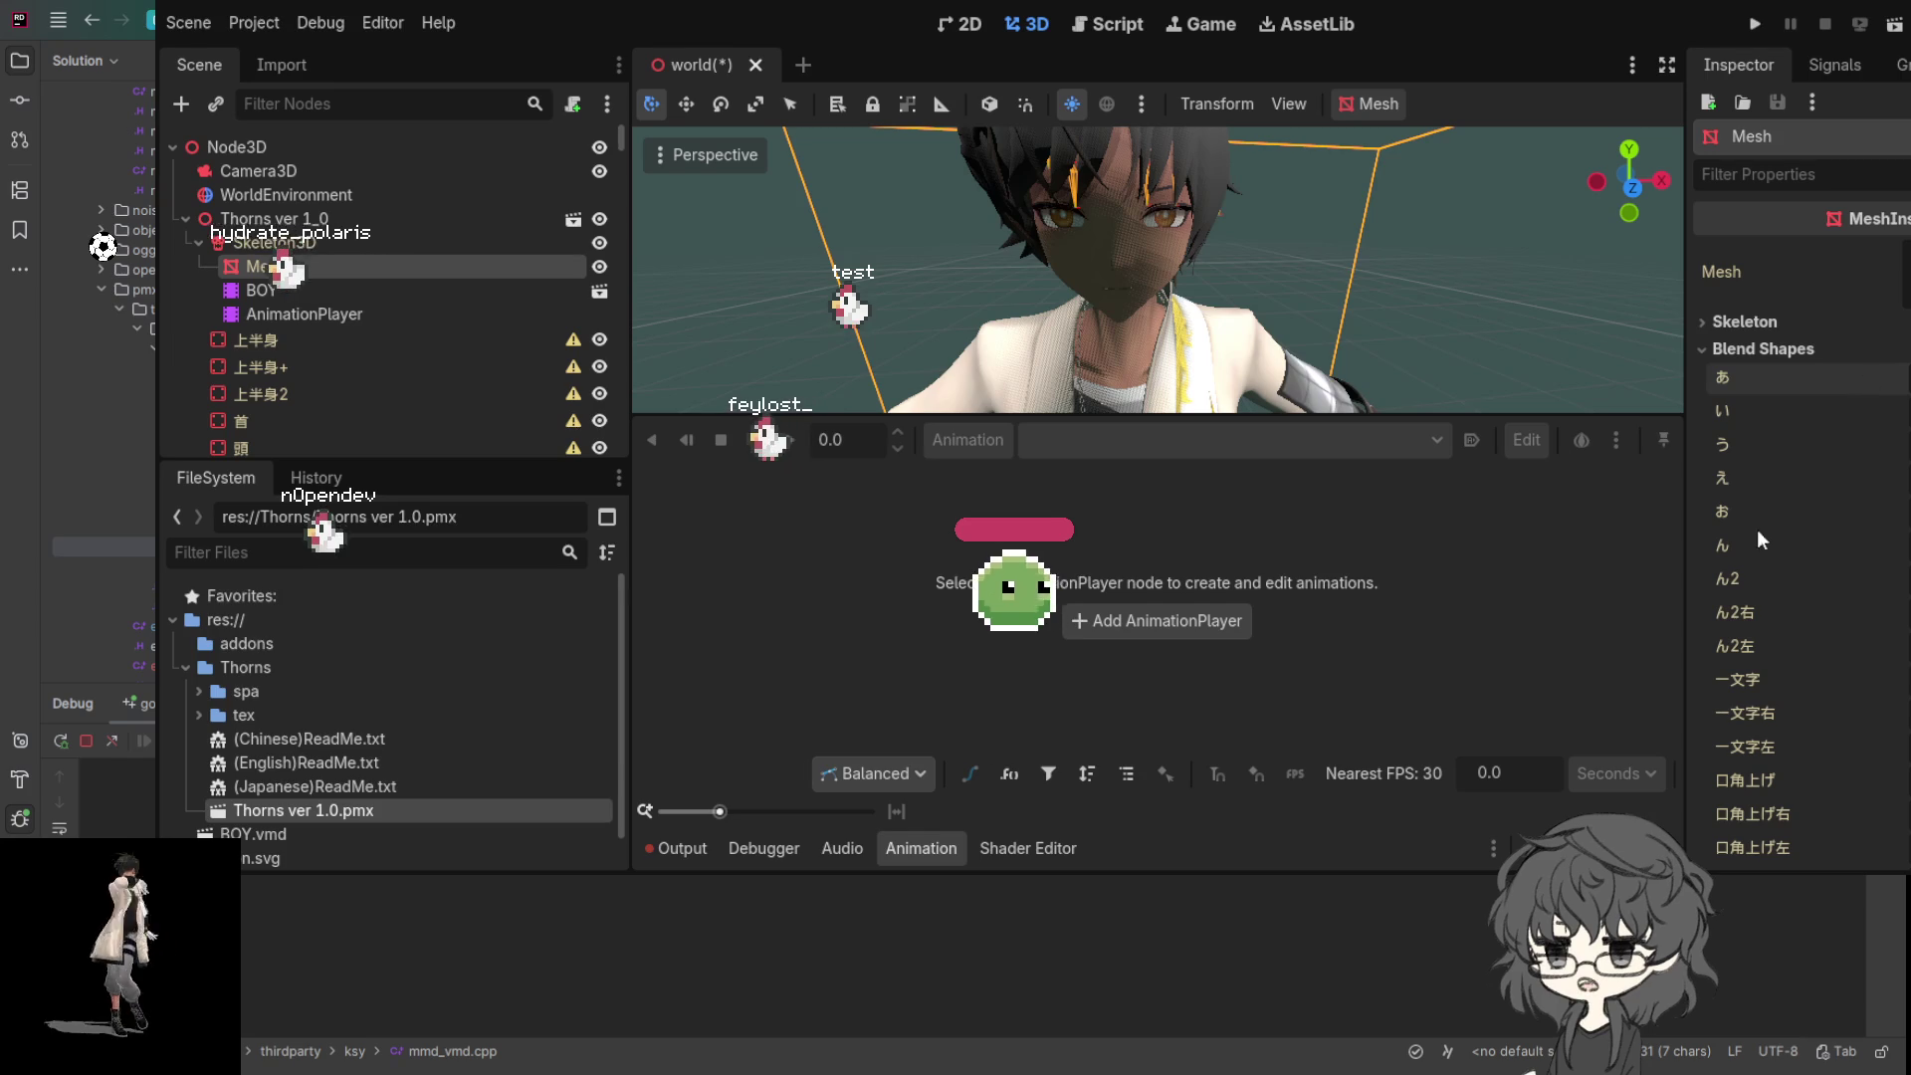
# - Change the お blend shape, revert it, then select BOY's AnimationPlayer
pyautogui.click(1852, 513)
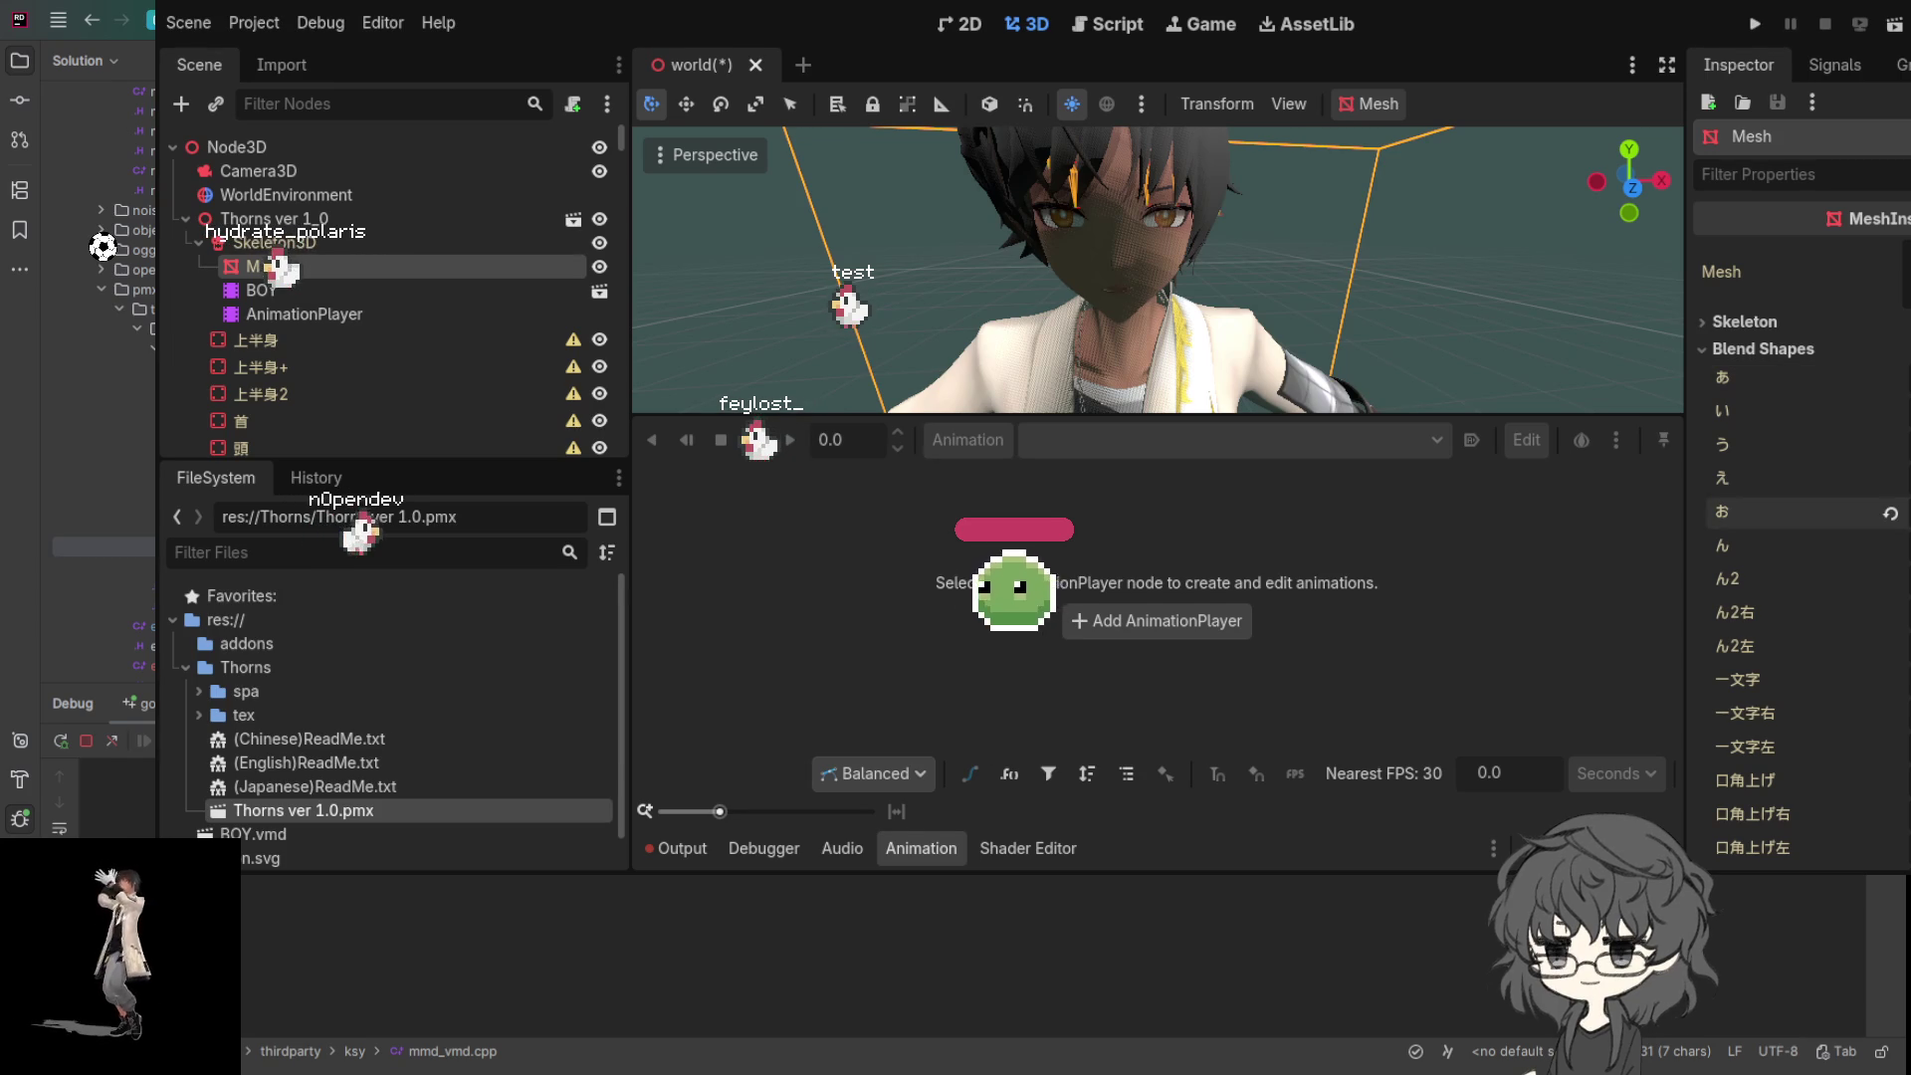
pyautogui.click(1890, 513)
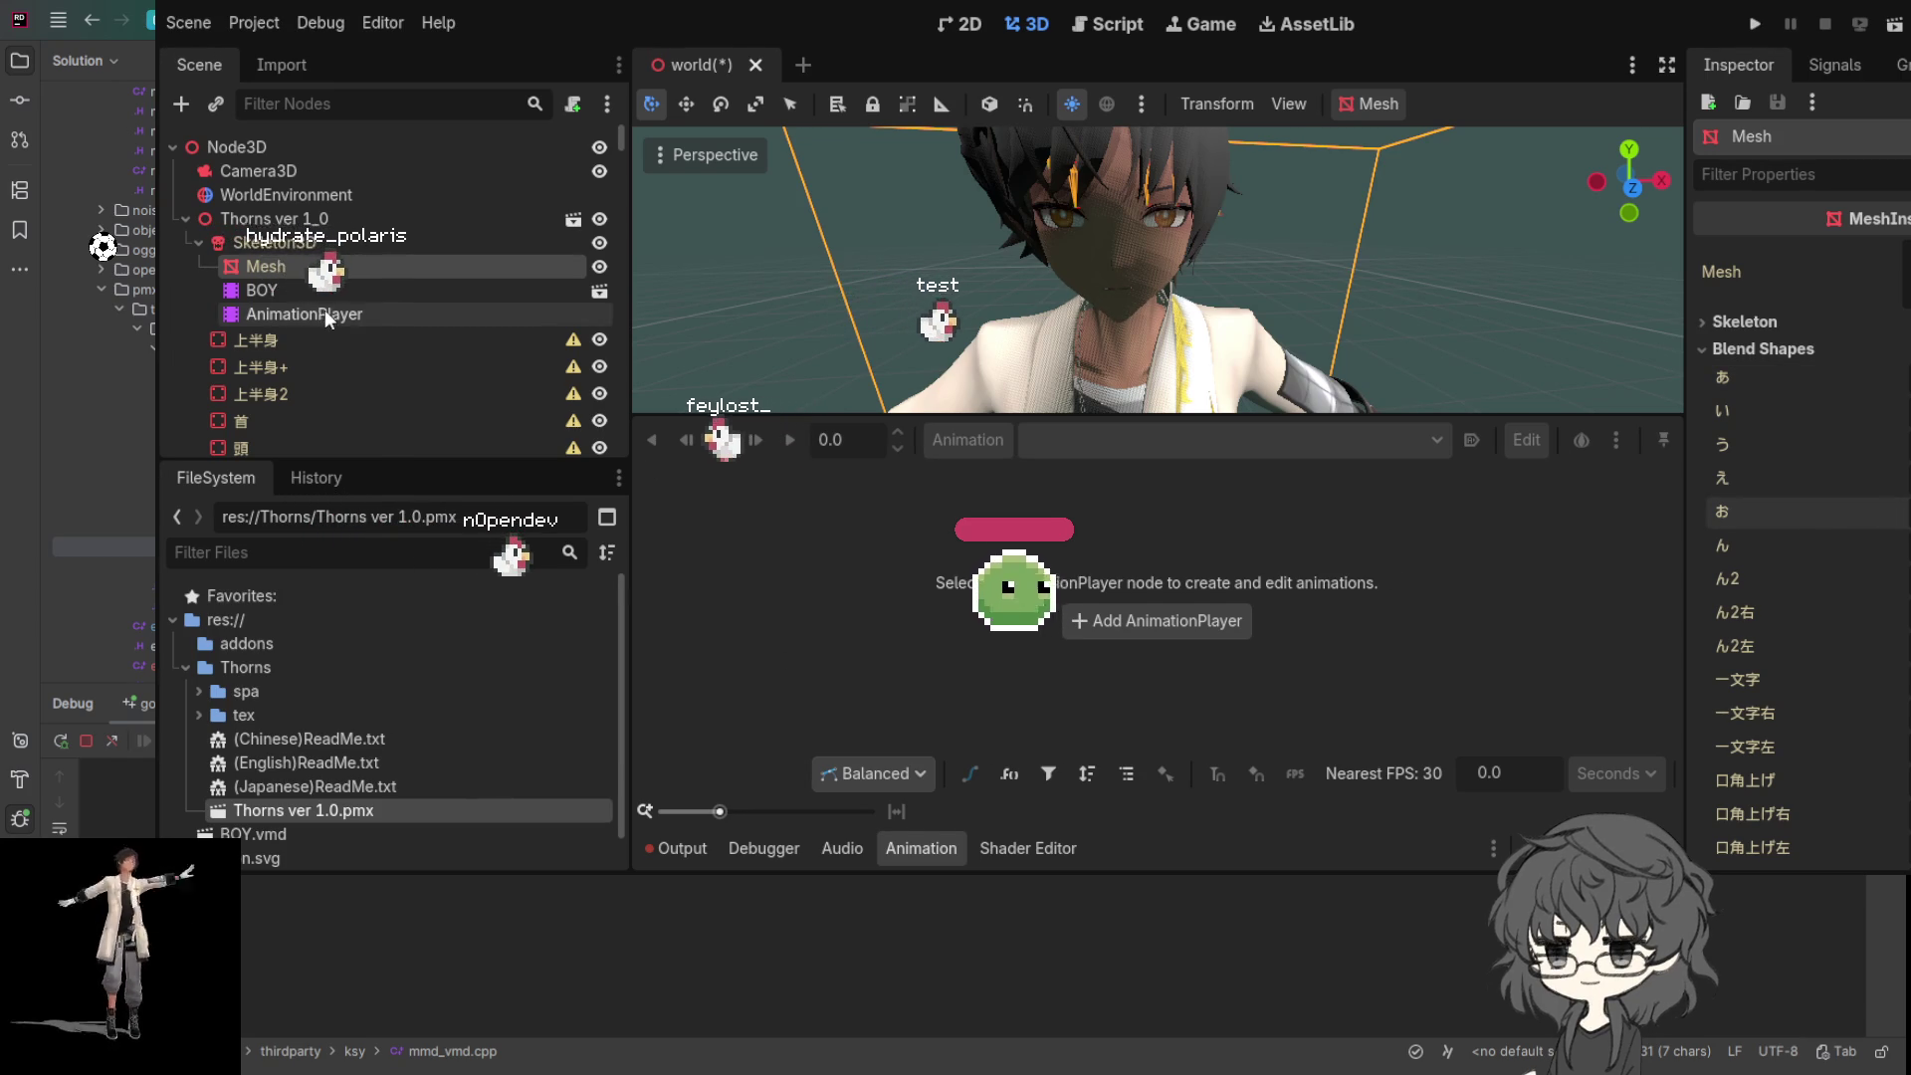
pyautogui.click(272, 293)
pyautogui.click(293, 314)
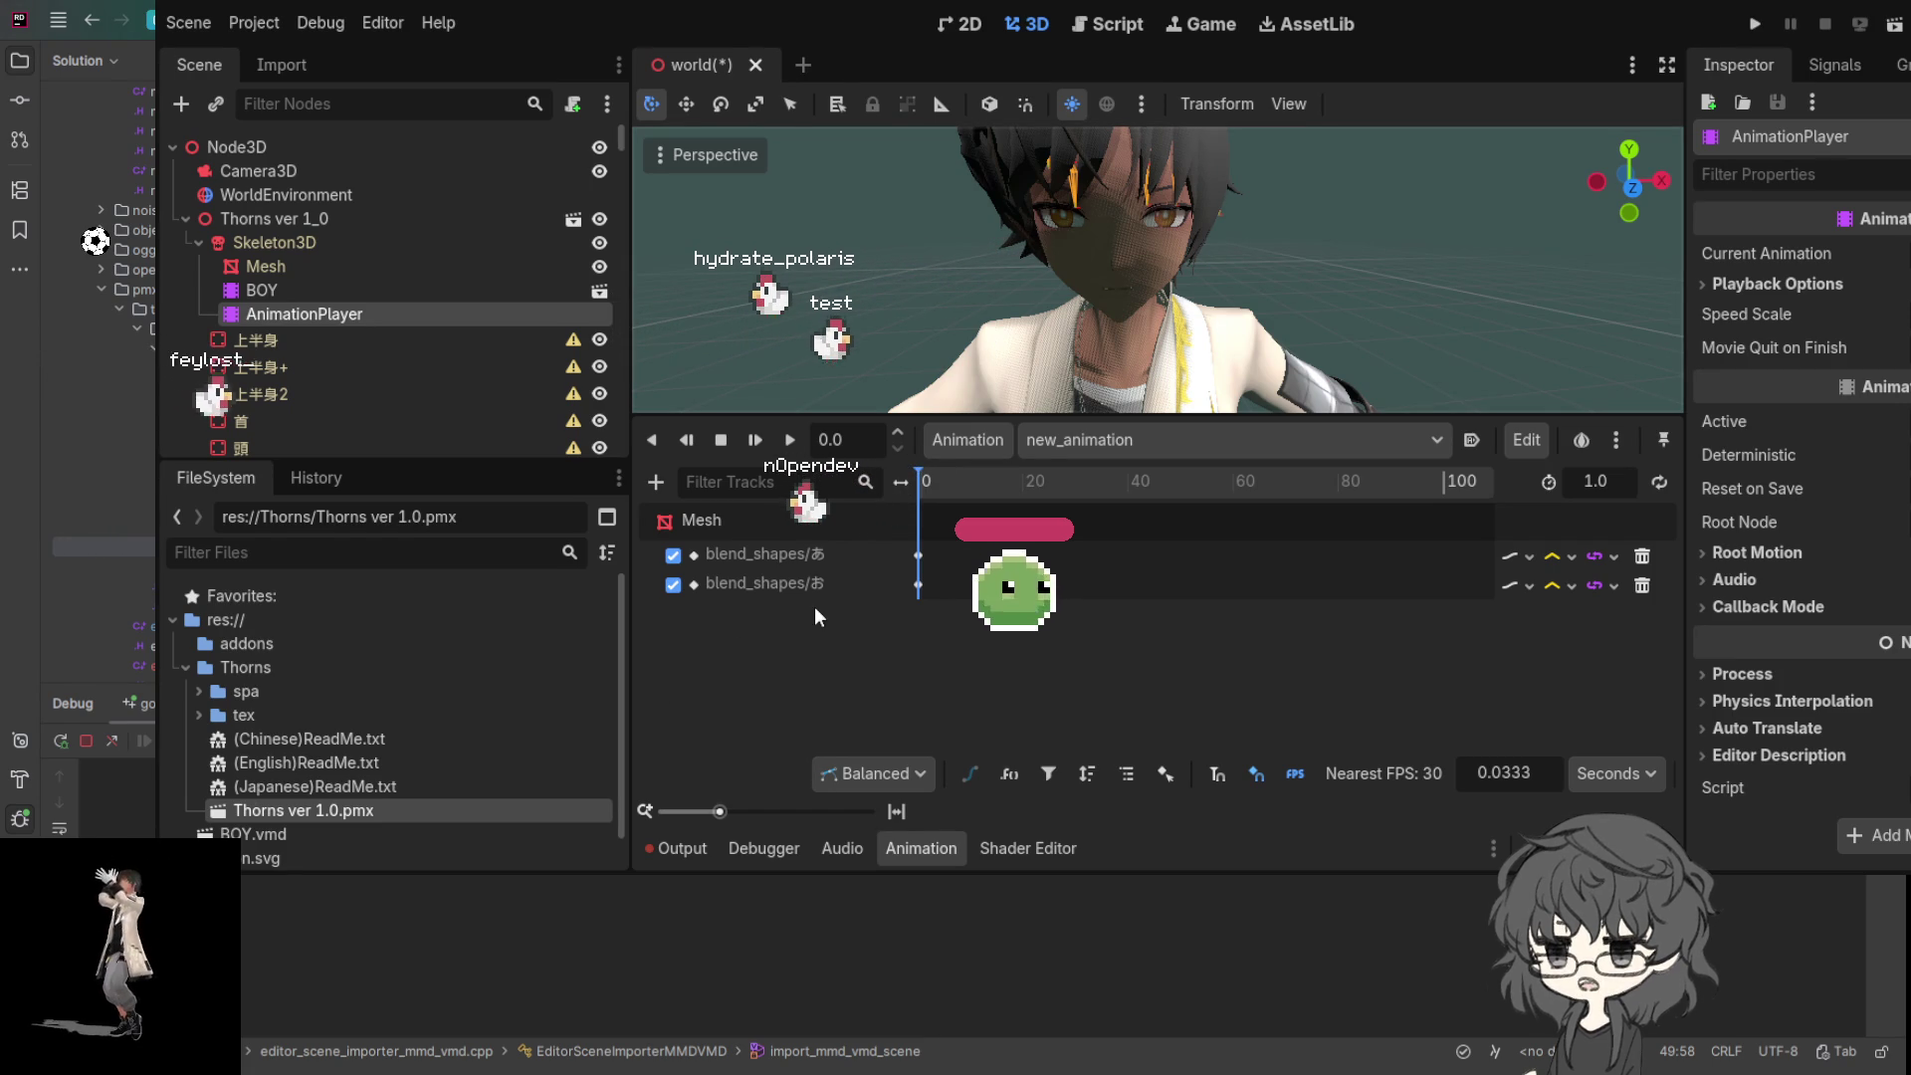
# - Select the Mesh node, then BOY to view its vmd/dance animation tracks
pyautogui.click(265, 275)
pyautogui.click(260, 288)
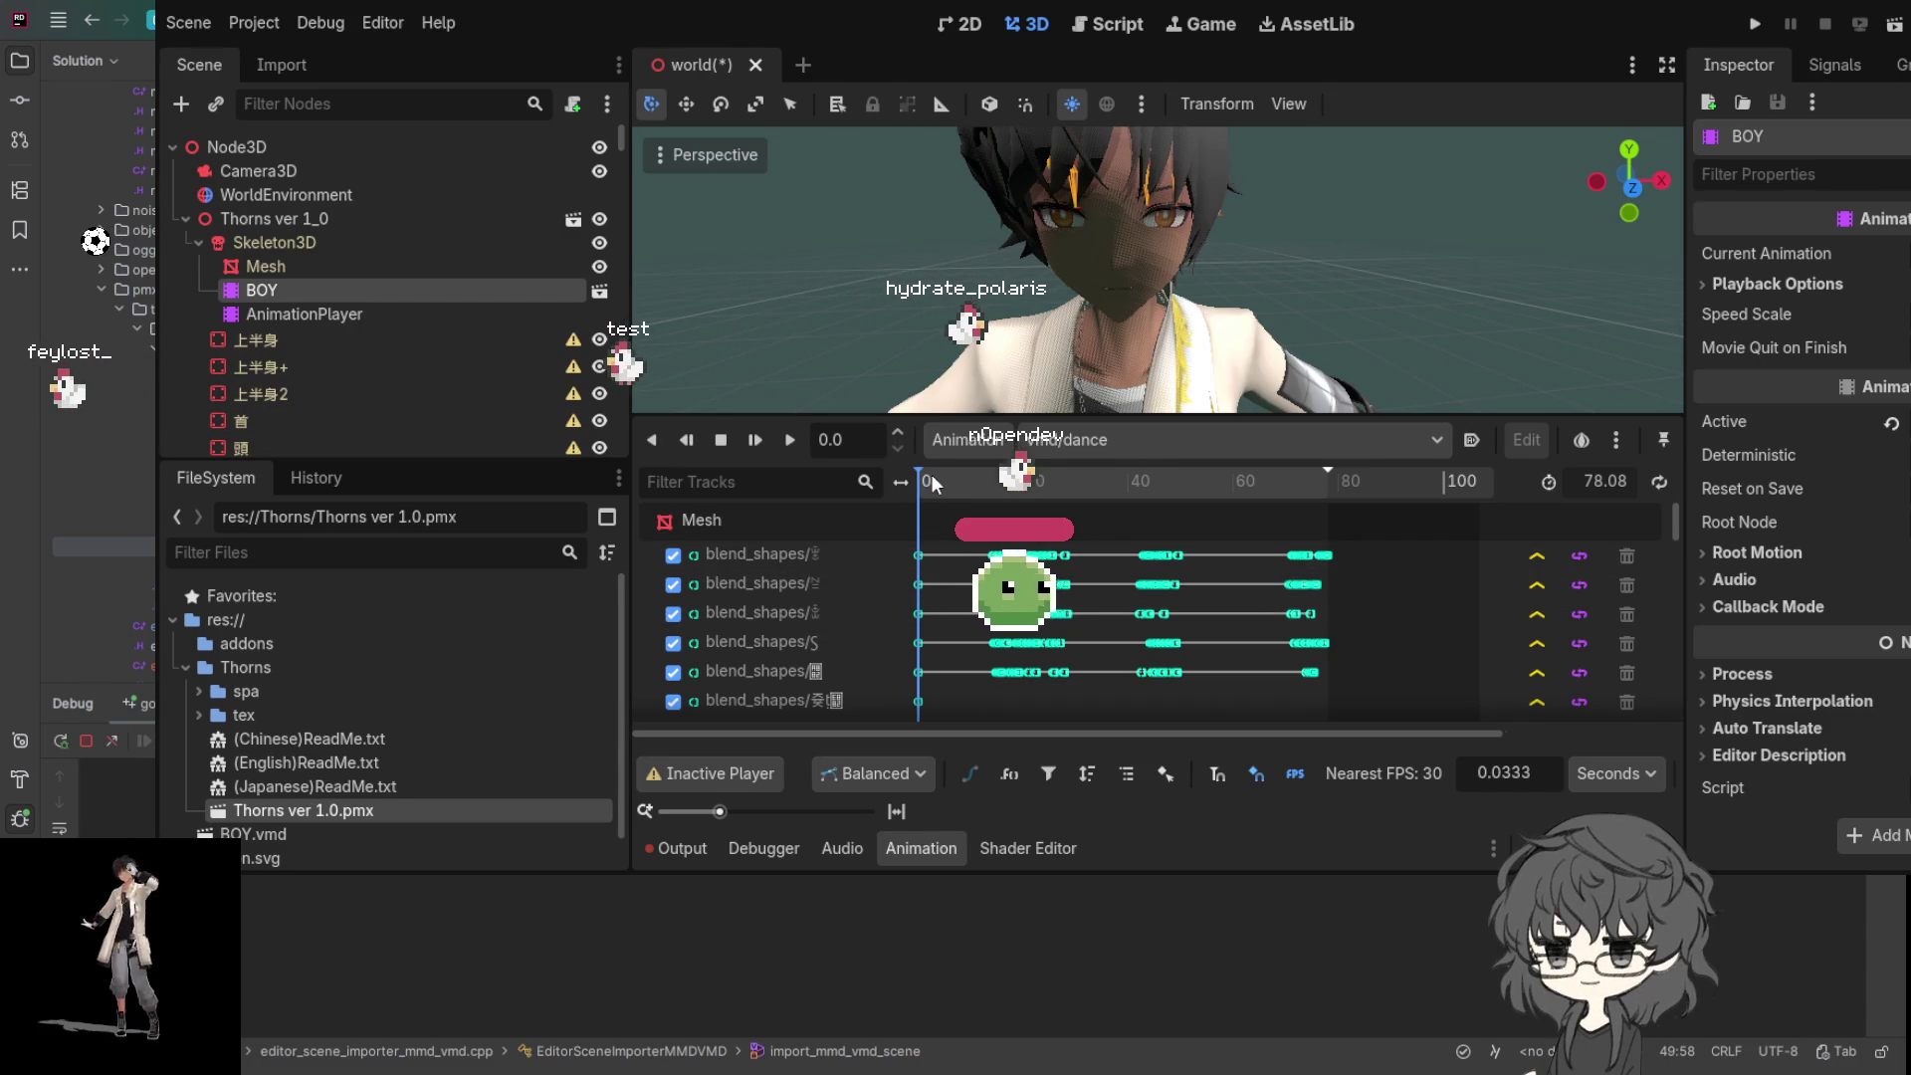
pyautogui.click(993, 492)
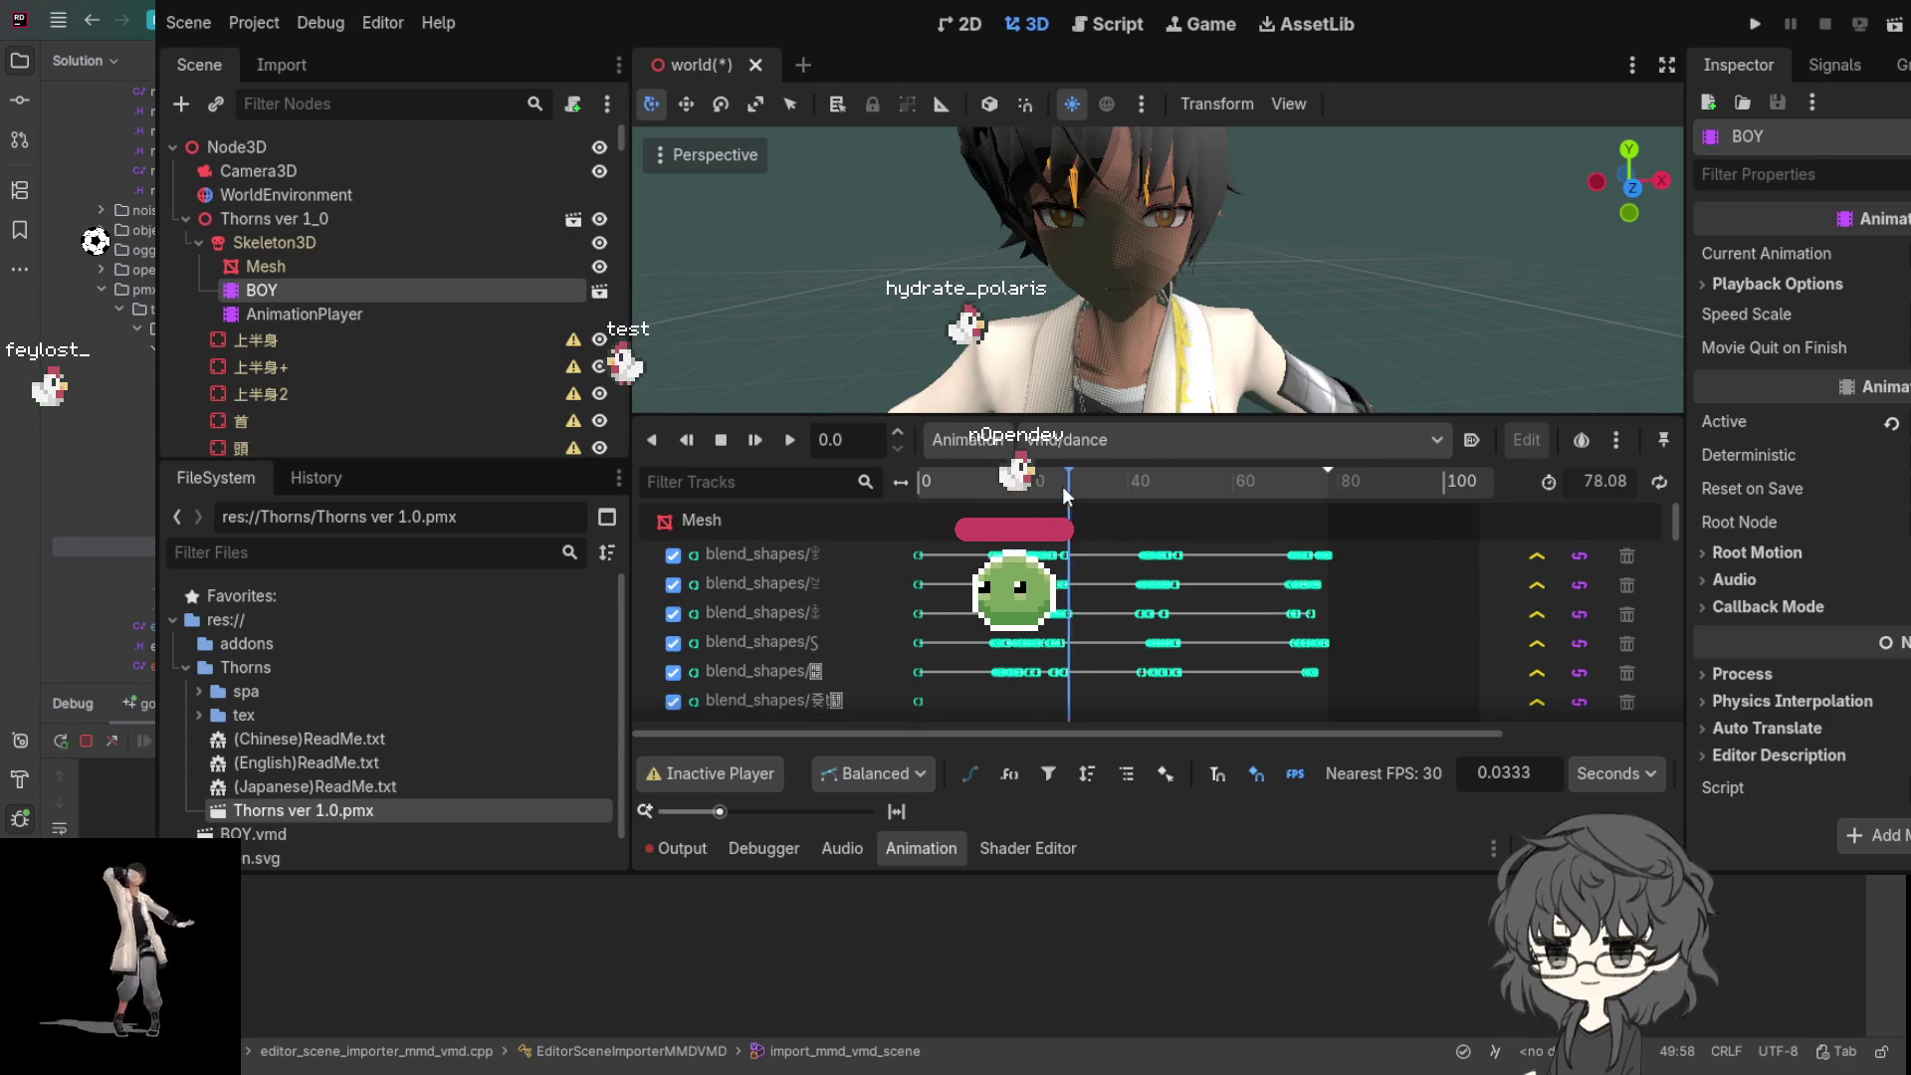
pyautogui.click(965, 494)
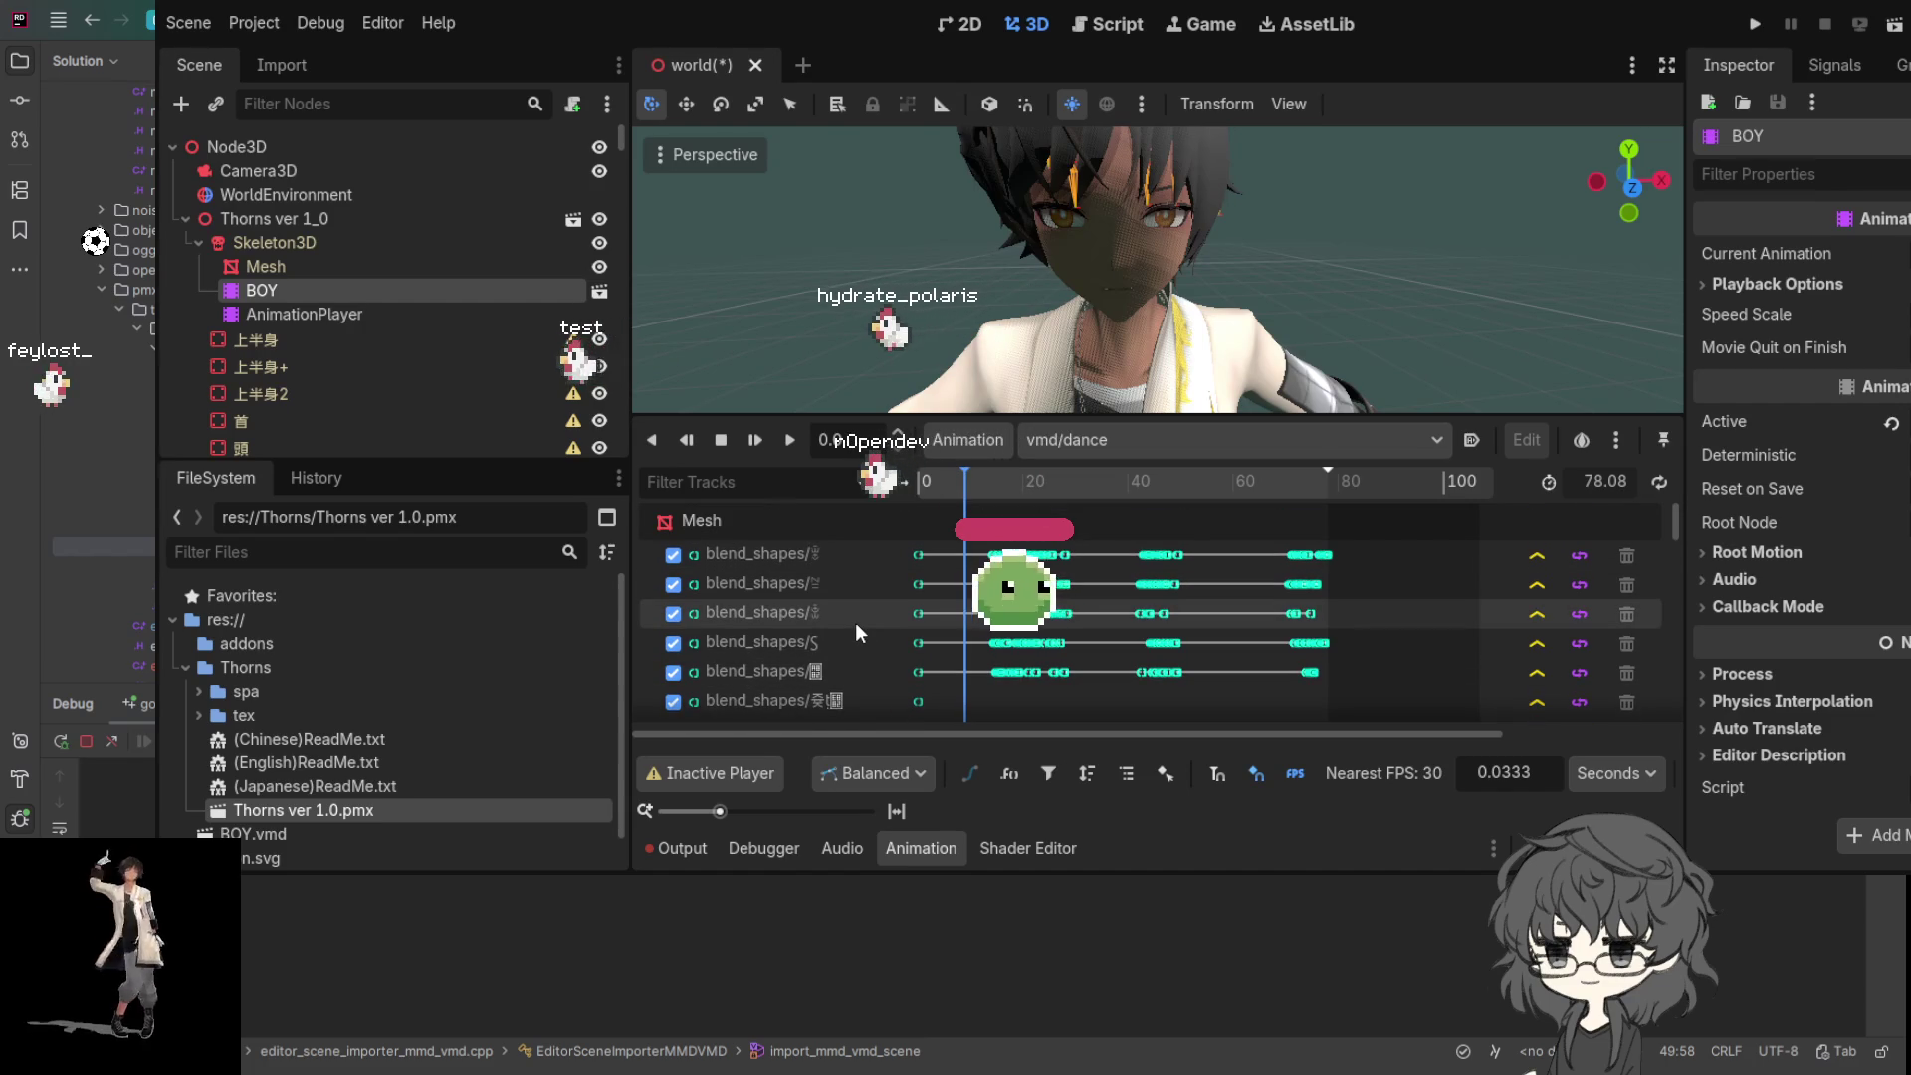
pyautogui.scroll(-5, 880, 613)
pyautogui.scroll(-5, 880, 613)
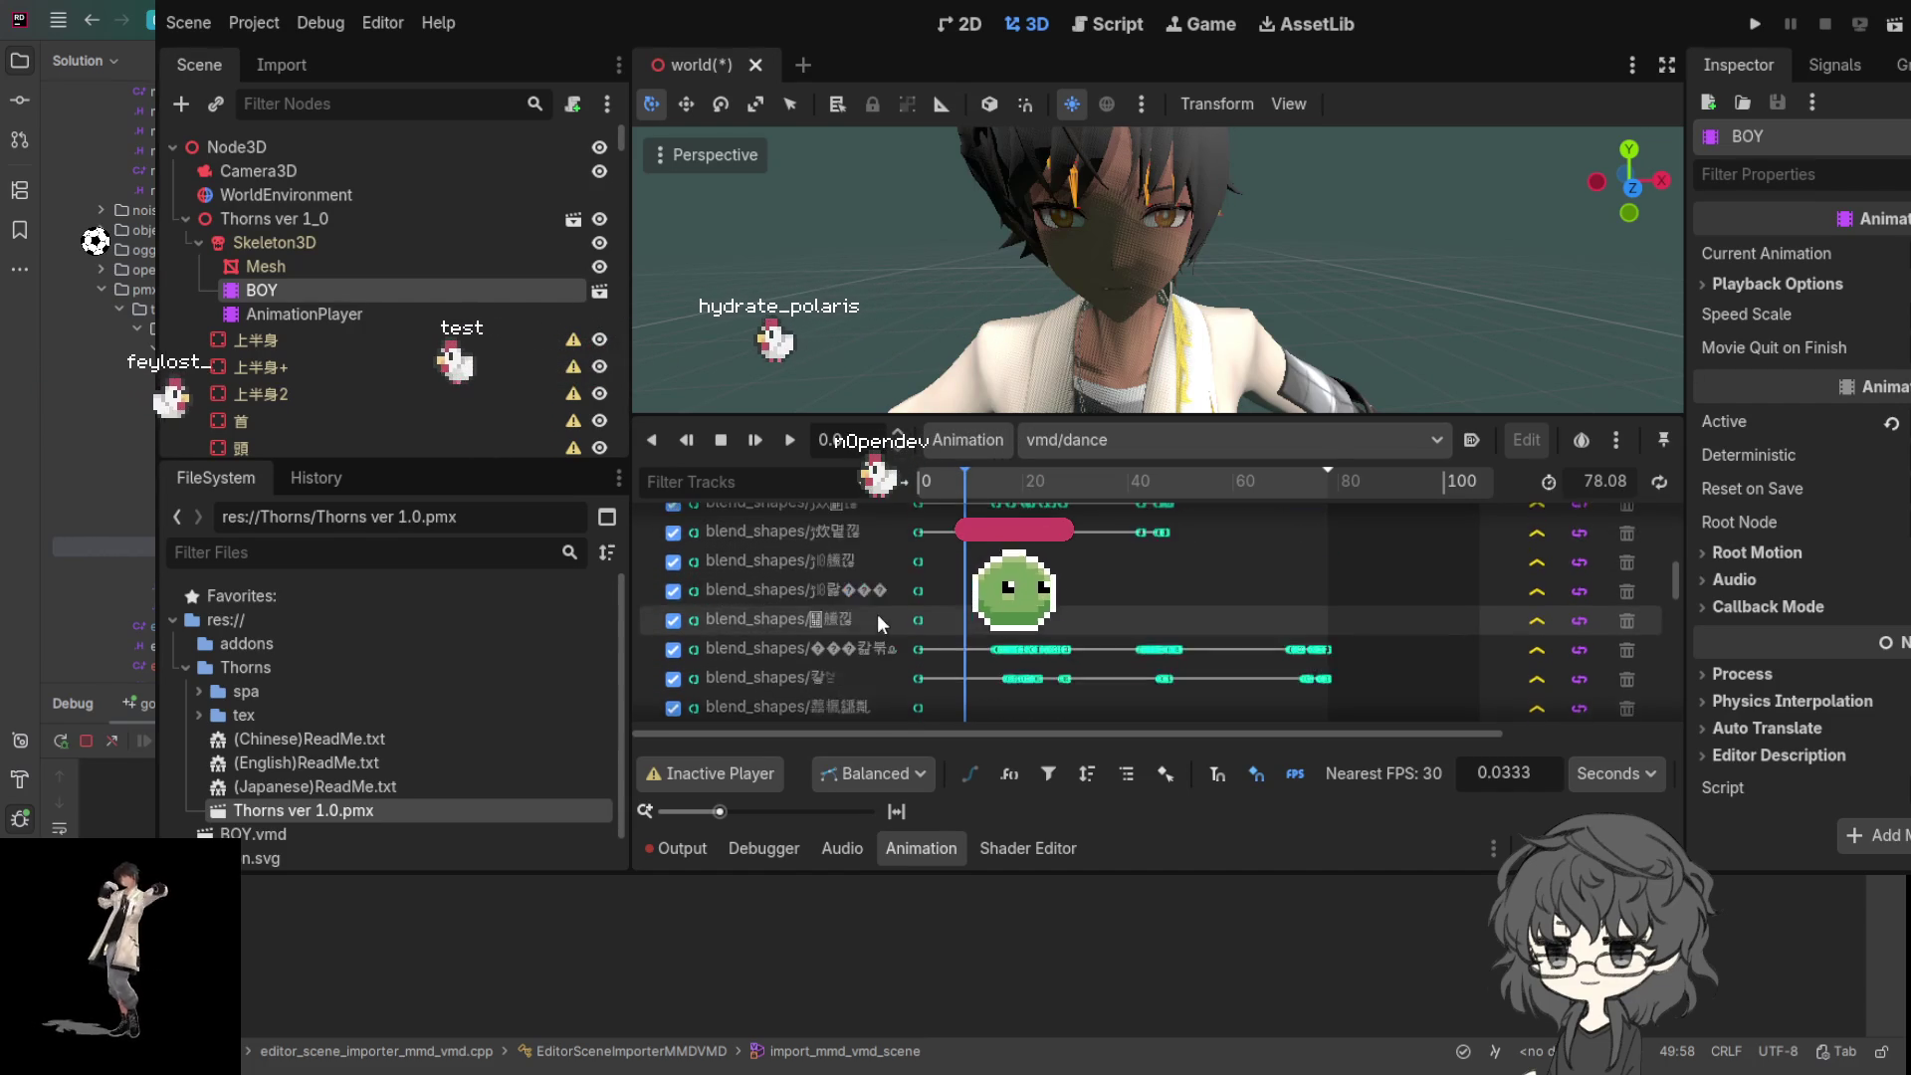
pyautogui.scroll(-3, 870, 618)
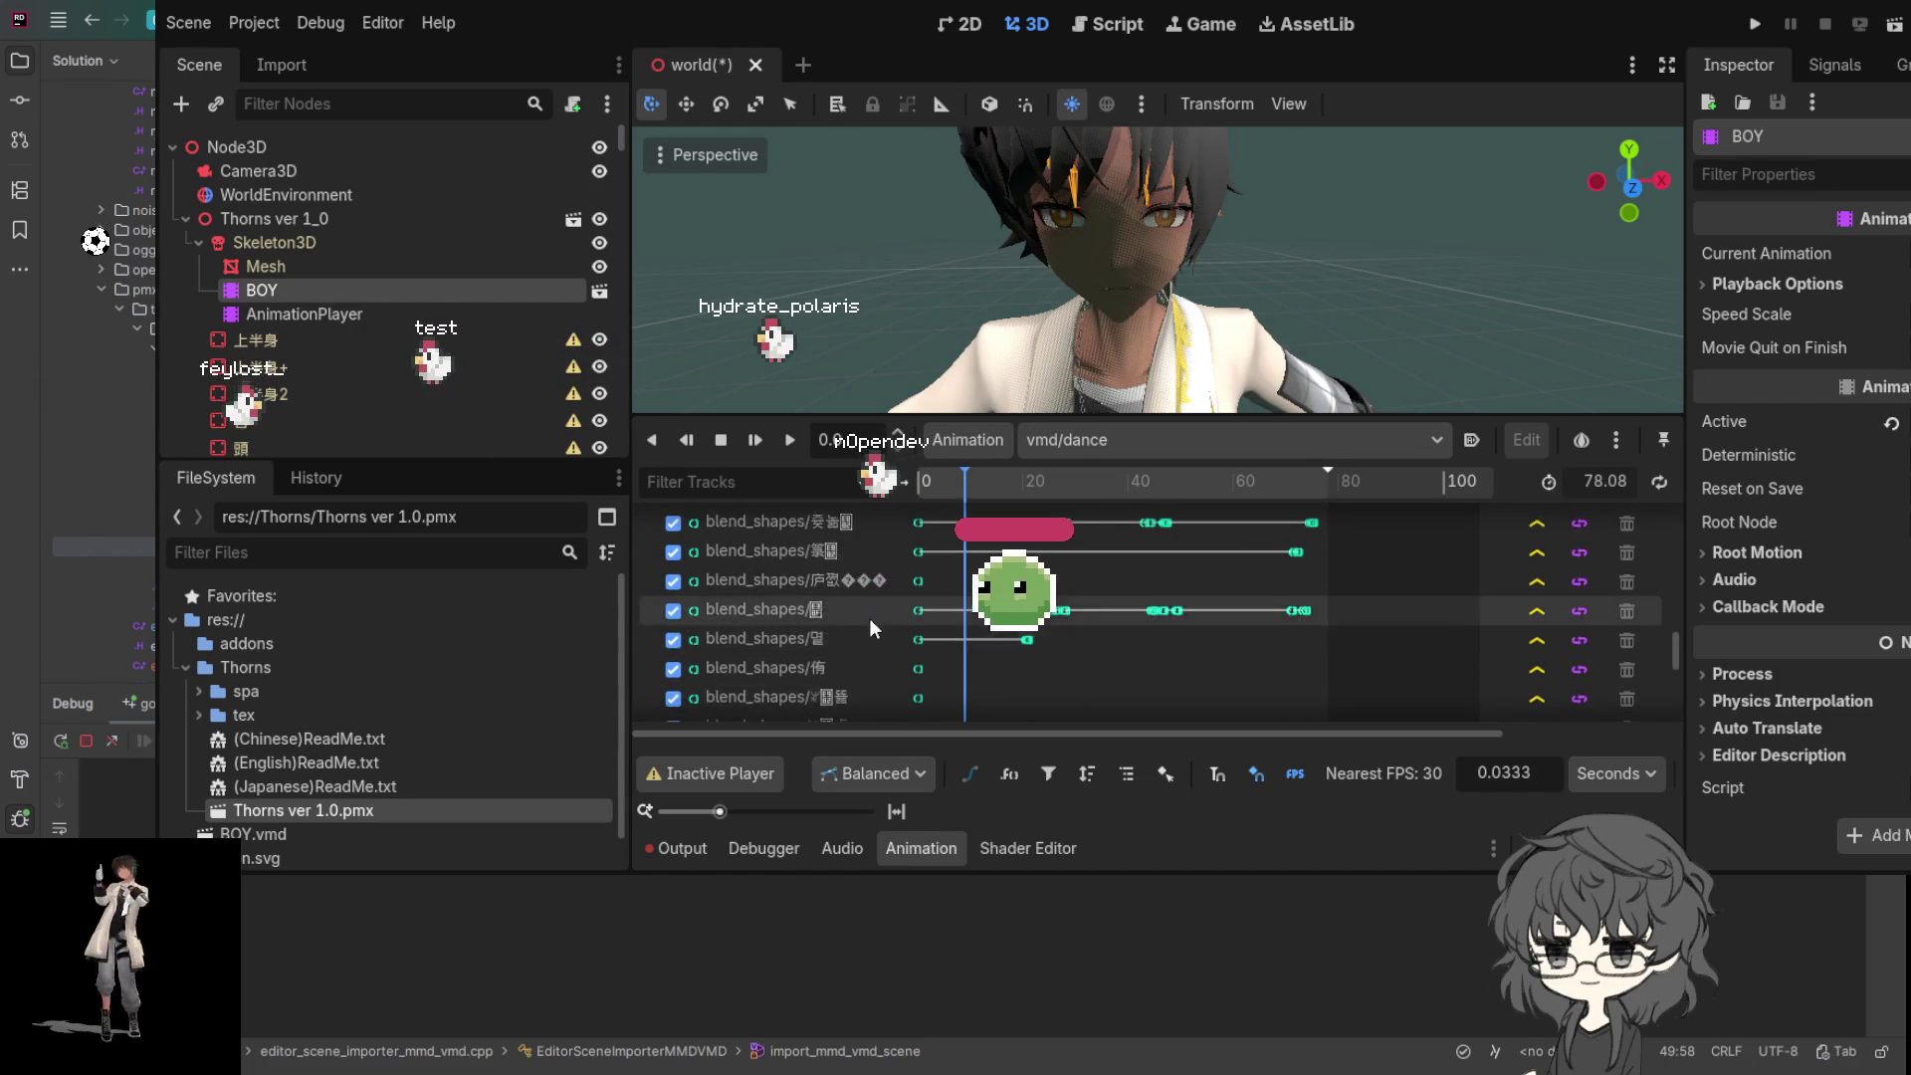
pyautogui.scroll(10, 868, 627)
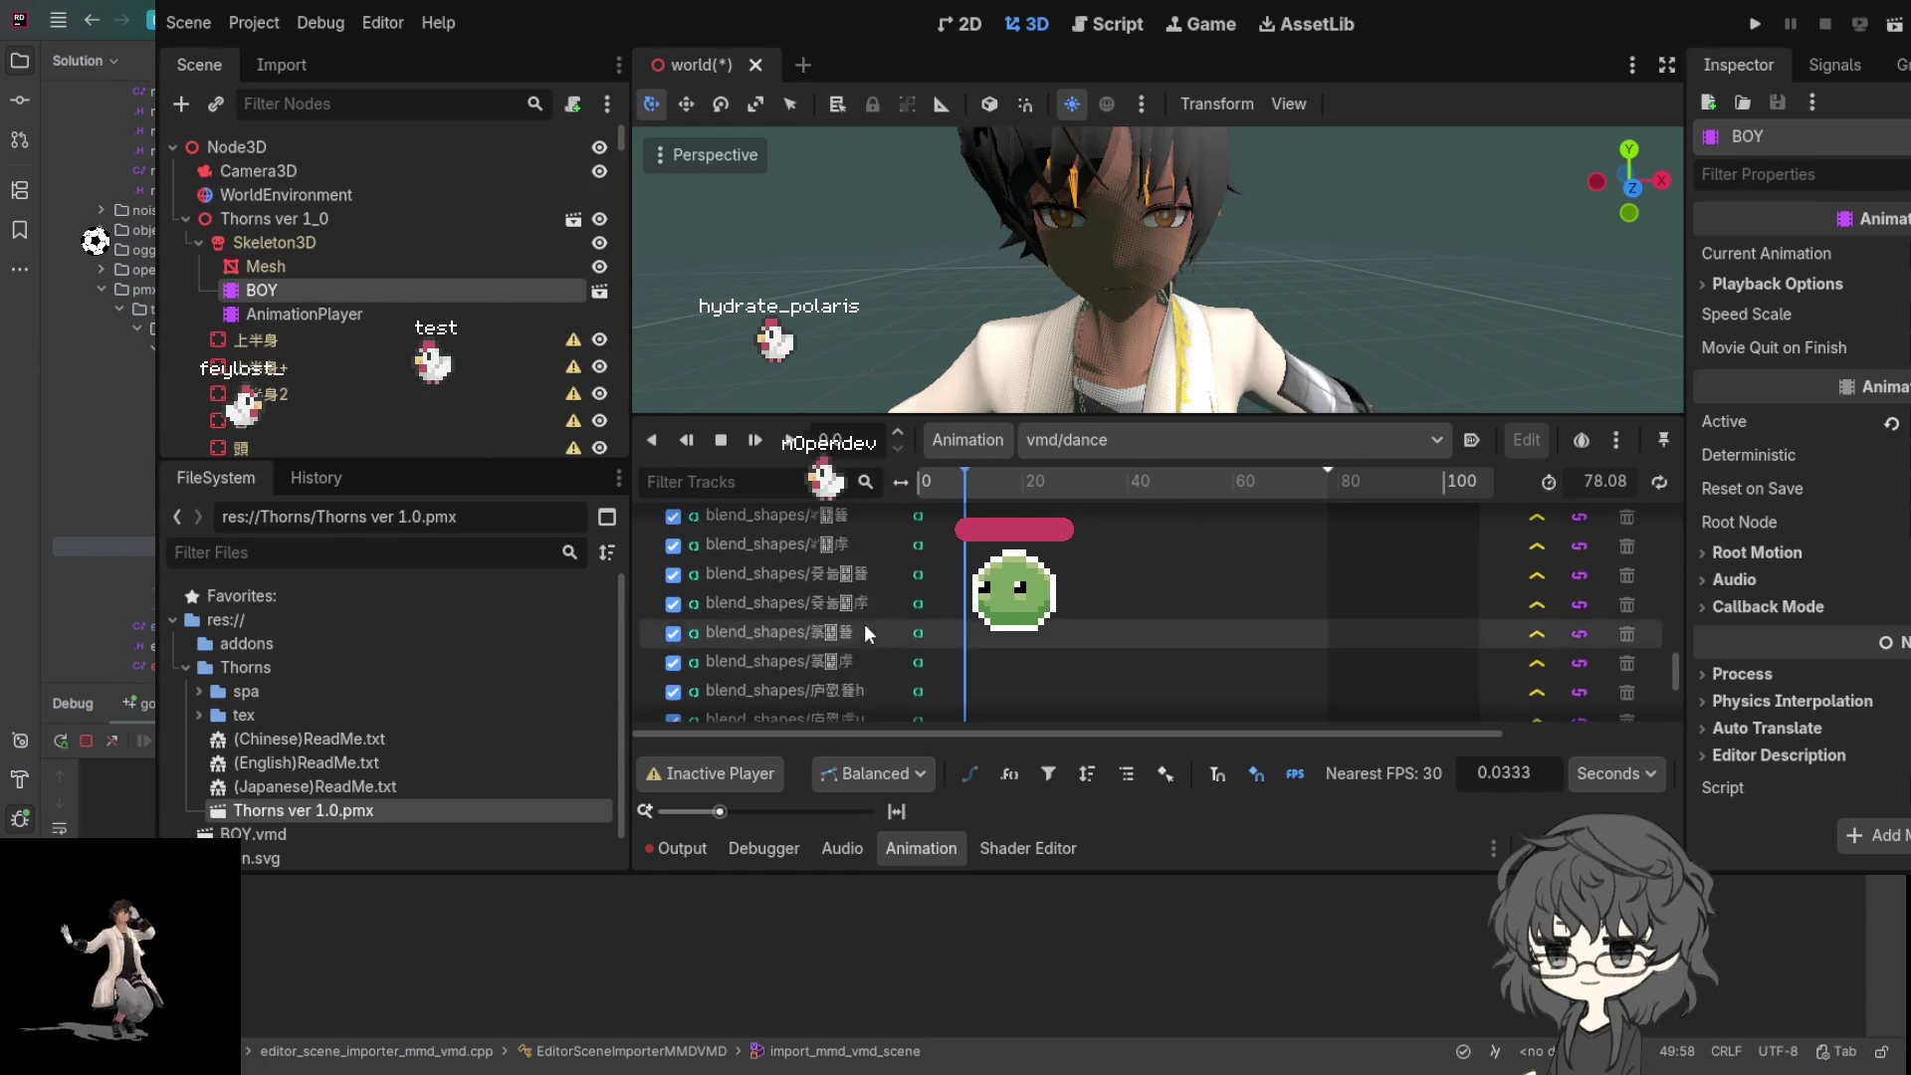